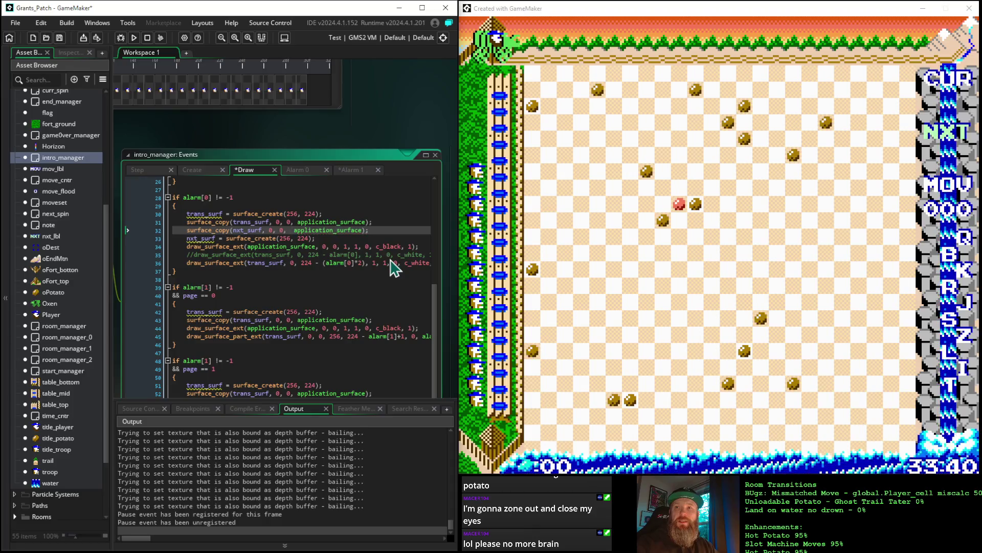
# Insert 'room' as a new argument before application_surface on Draw code line 32
pyautogui.write('_r')
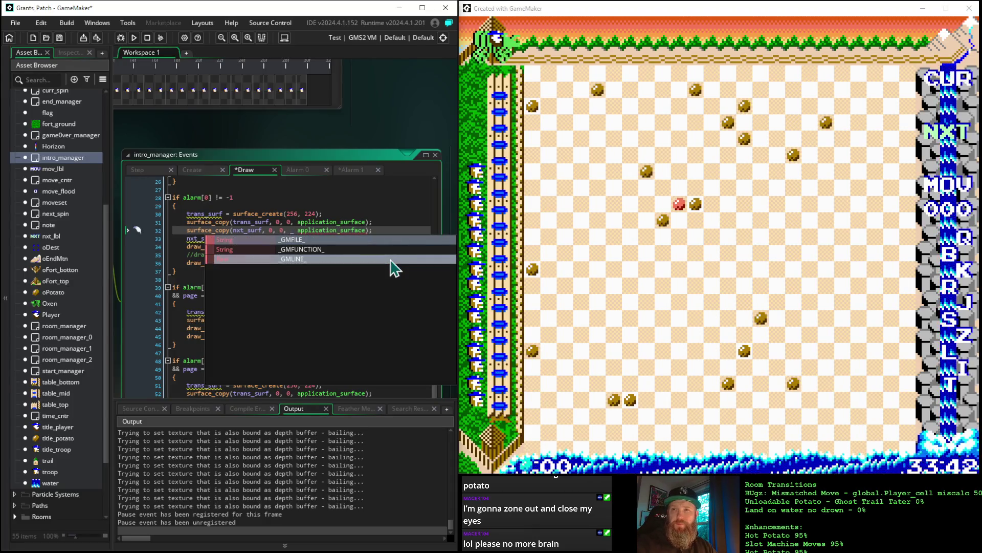
pyautogui.press('BackSpace')
pyautogui.press('BackSpace')
pyautogui.write('room')
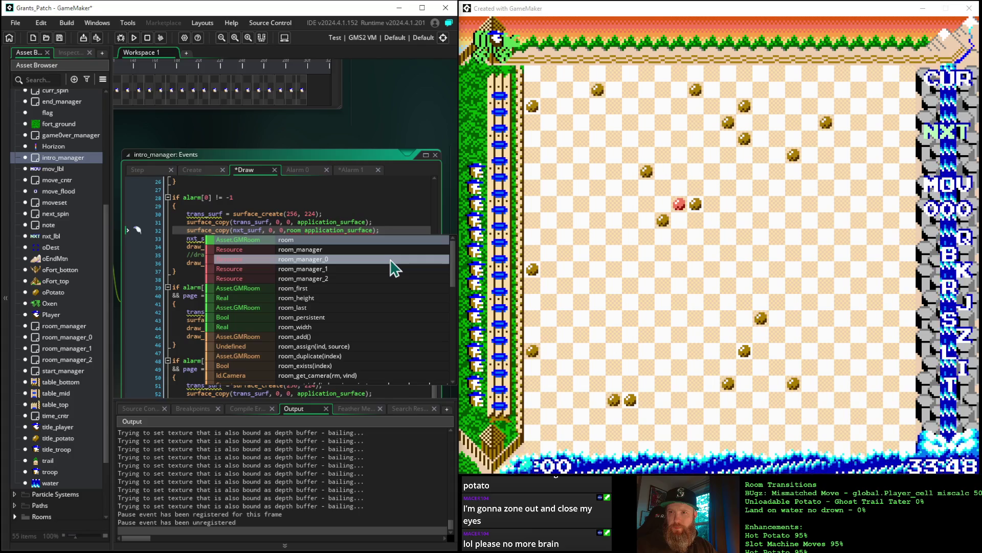
pyautogui.scroll(-5, 393, 276)
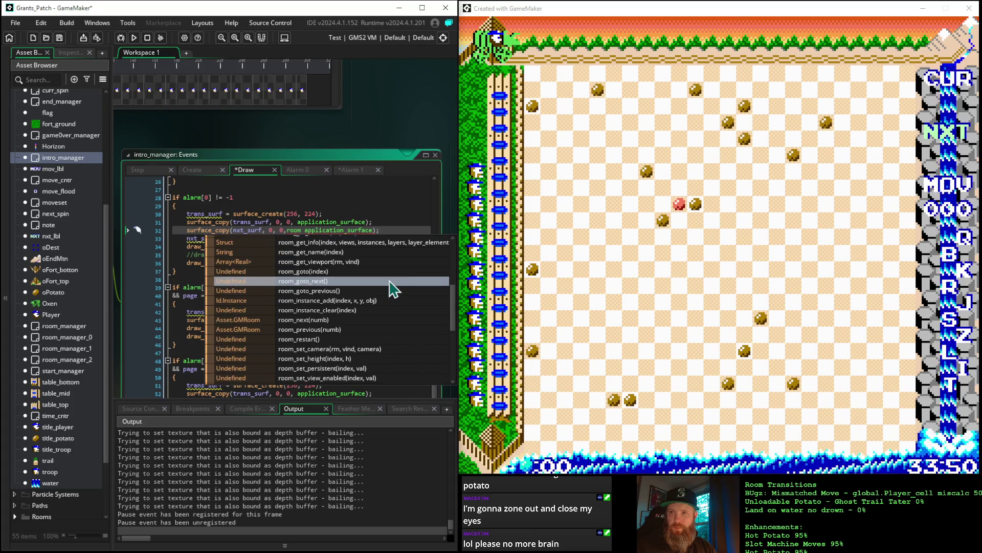
pyautogui.scroll(-5, 393, 290)
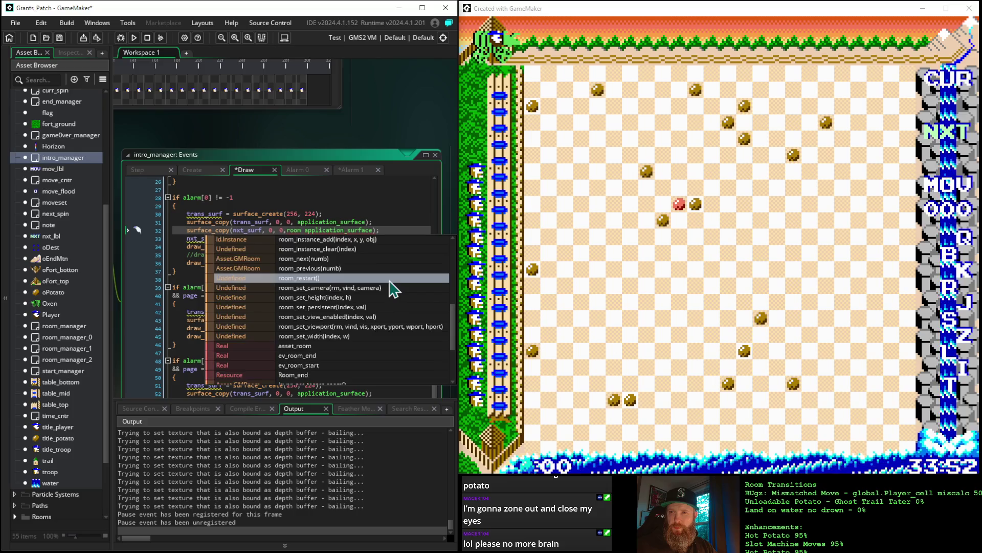
pyautogui.scroll(-1, 393, 289)
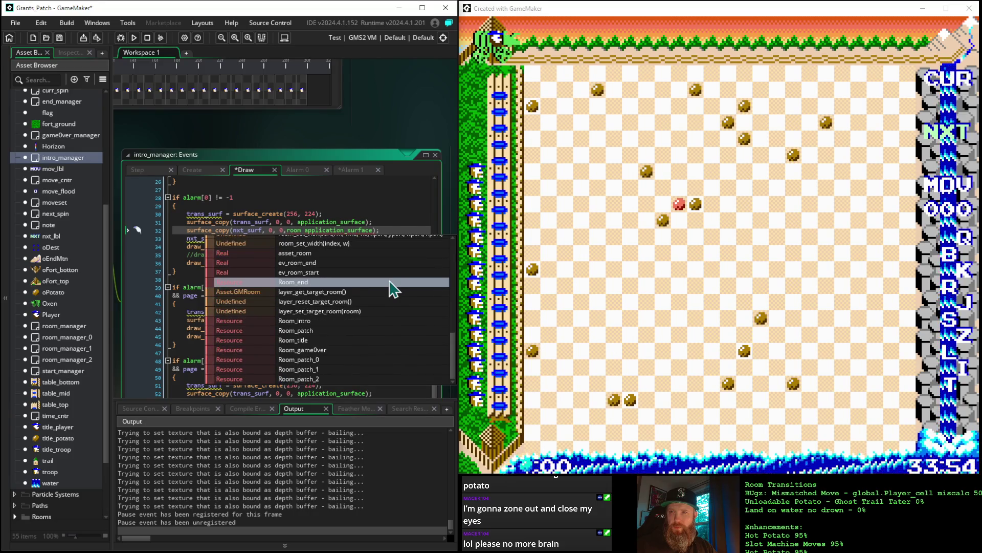
pyautogui.scroll(13, 393, 289)
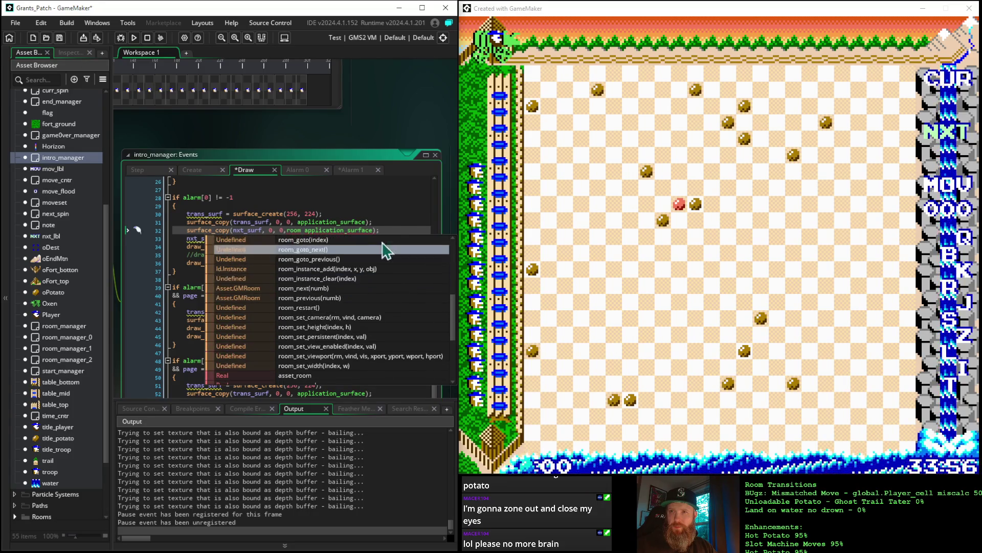
pyautogui.click(368, 203)
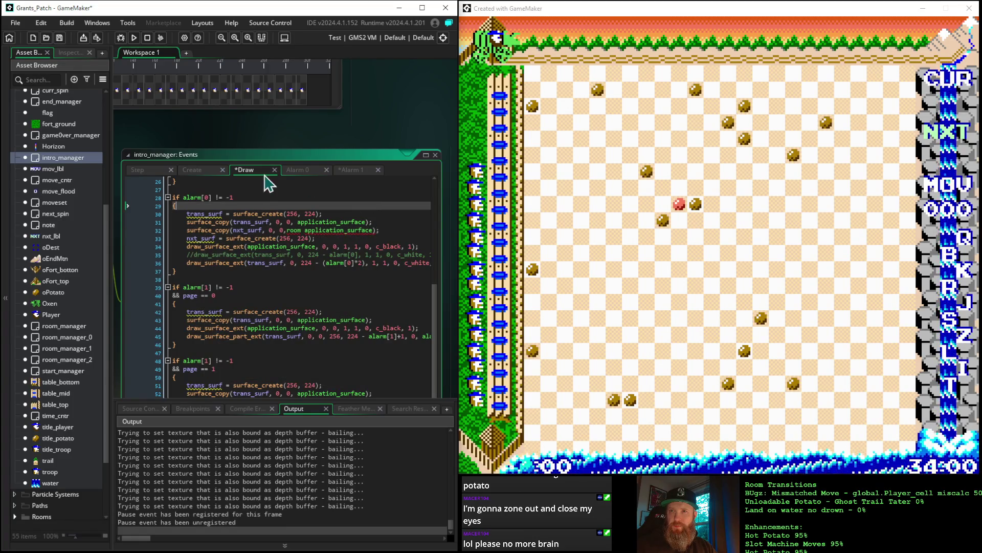
# Select intro_manager's Create event, then open and close its Variable Definitions
pyautogui.click(163, 136)
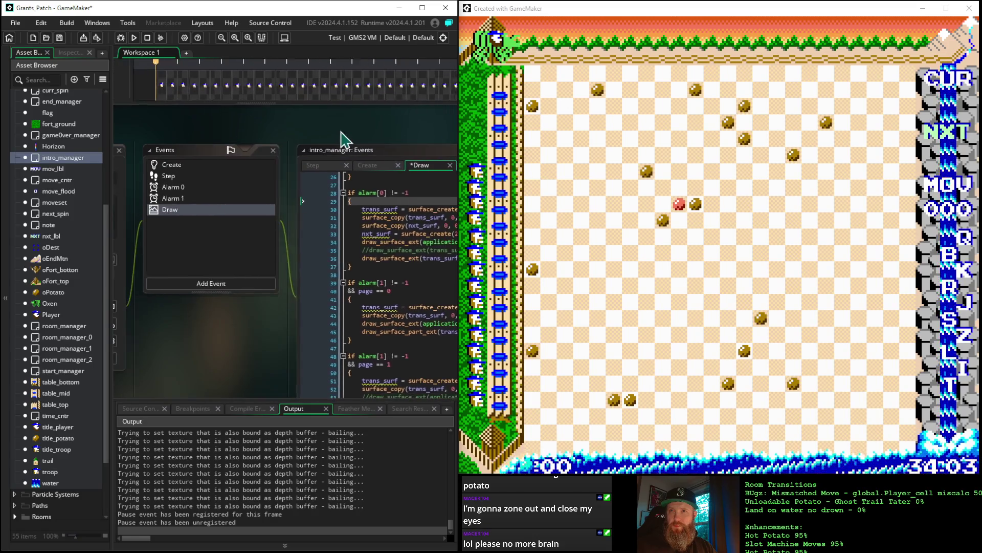
pyautogui.click(177, 168)
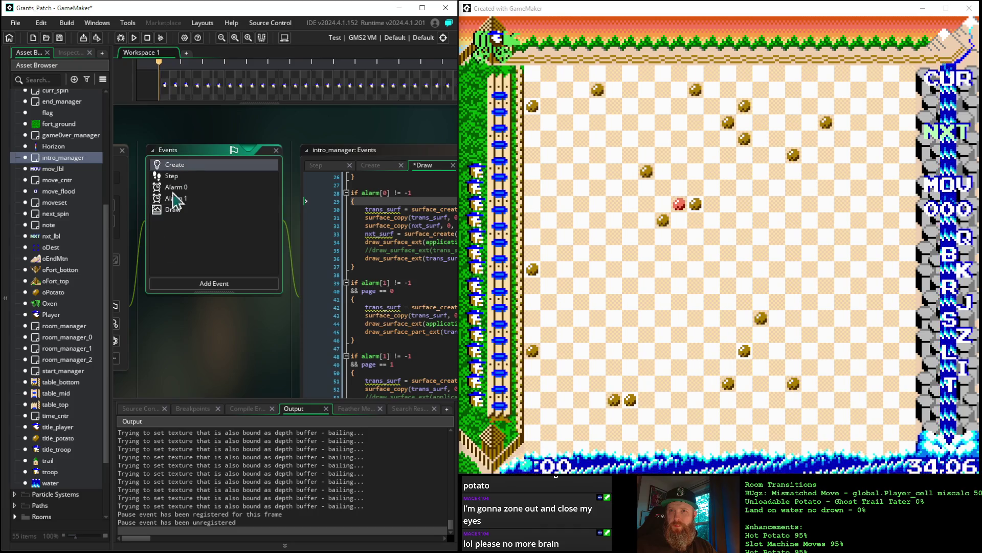
pyautogui.moveTo(182, 375)
pyautogui.mouseDown()
pyautogui.moveTo(314, 301)
pyautogui.moveTo(334, 225)
pyautogui.mouseUp()
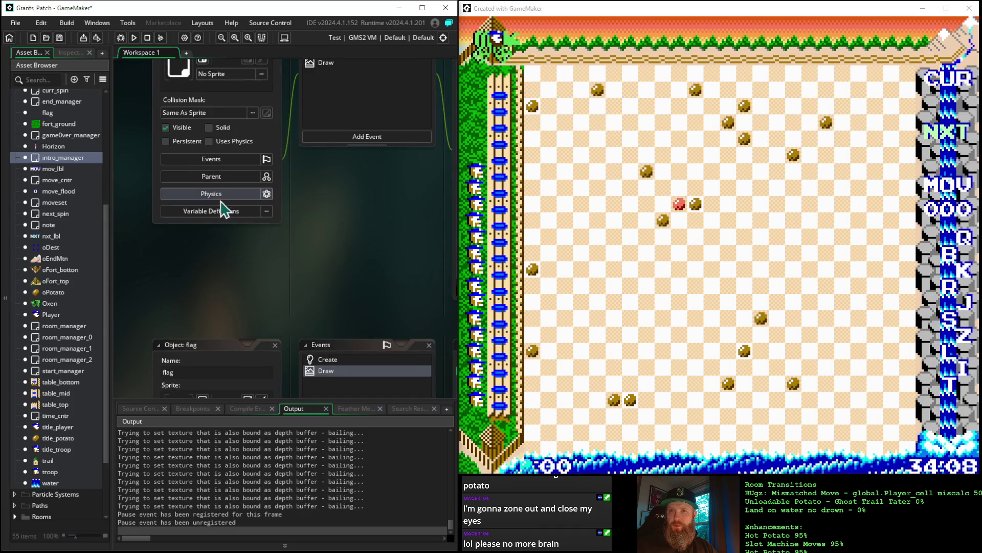
pyautogui.click(202, 212)
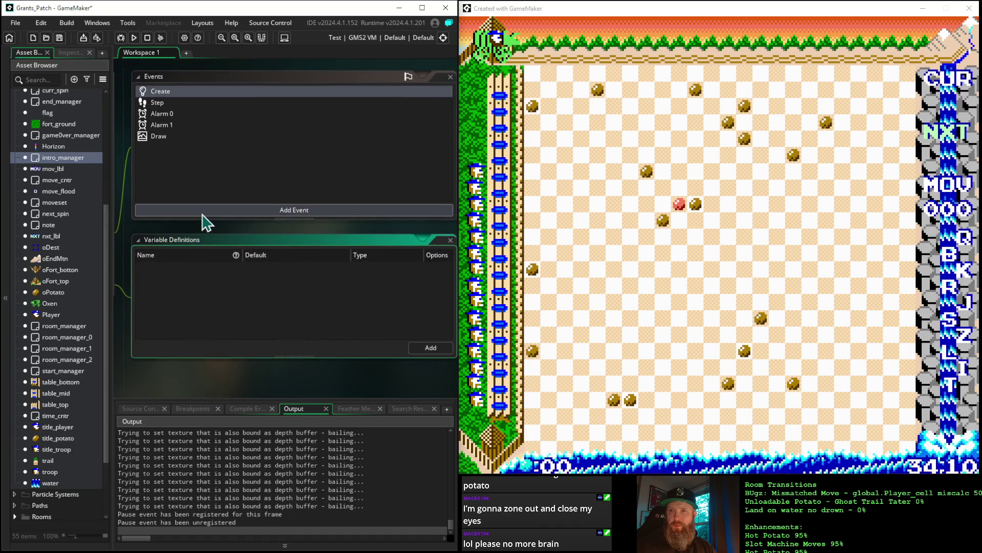
pyautogui.moveTo(362, 384); pyautogui.dragTo(251, 380)
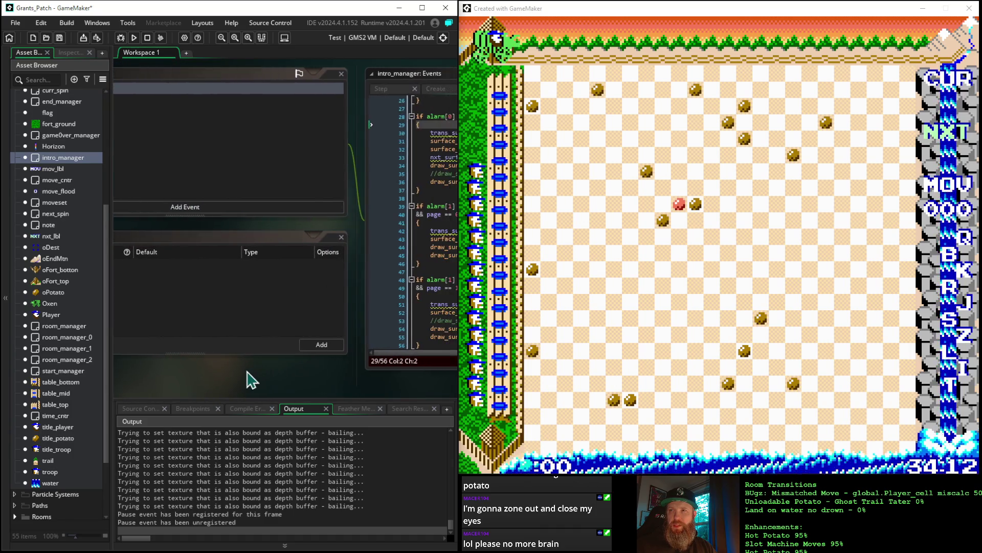
pyautogui.click(333, 256)
pyautogui.click(340, 237)
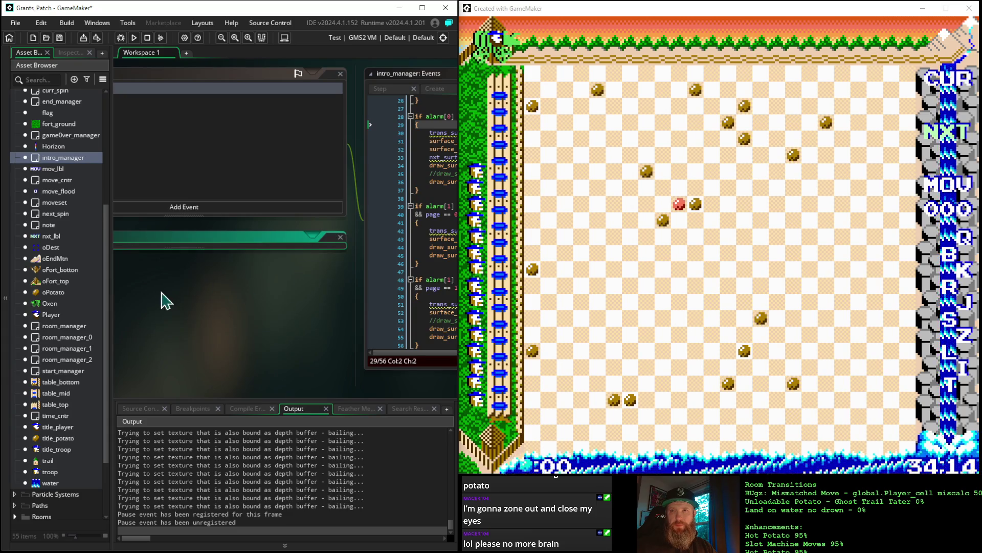
# Open the Alarm 0 event and highlight its Room_patch_0 target in room_goto
pyautogui.moveTo(165, 297)
pyautogui.mouseDown()
pyautogui.moveTo(208, 318)
pyautogui.moveTo(160, 333)
pyautogui.moveTo(193, 332)
pyautogui.mouseUp()
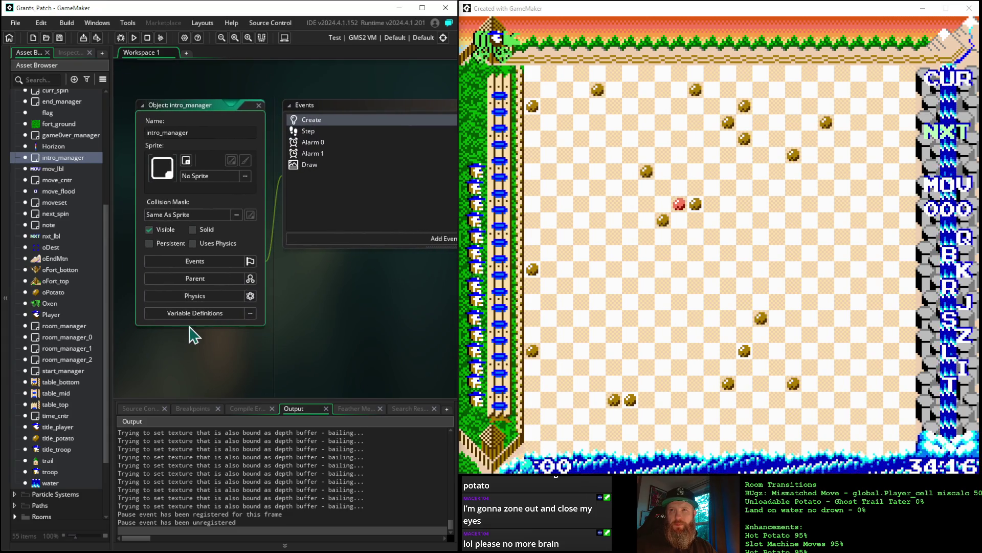
pyautogui.moveTo(357, 302); pyautogui.dragTo(217, 335)
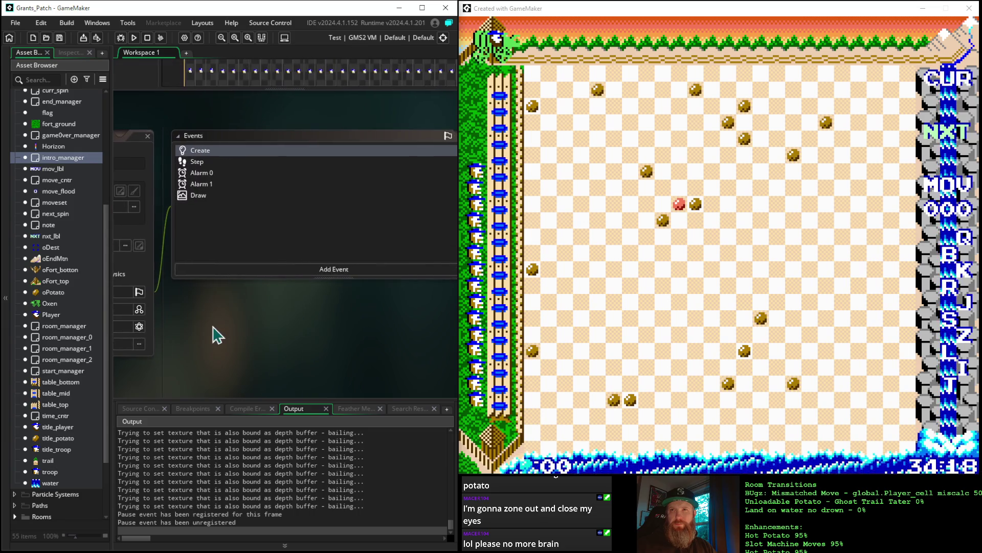
pyautogui.click(208, 174)
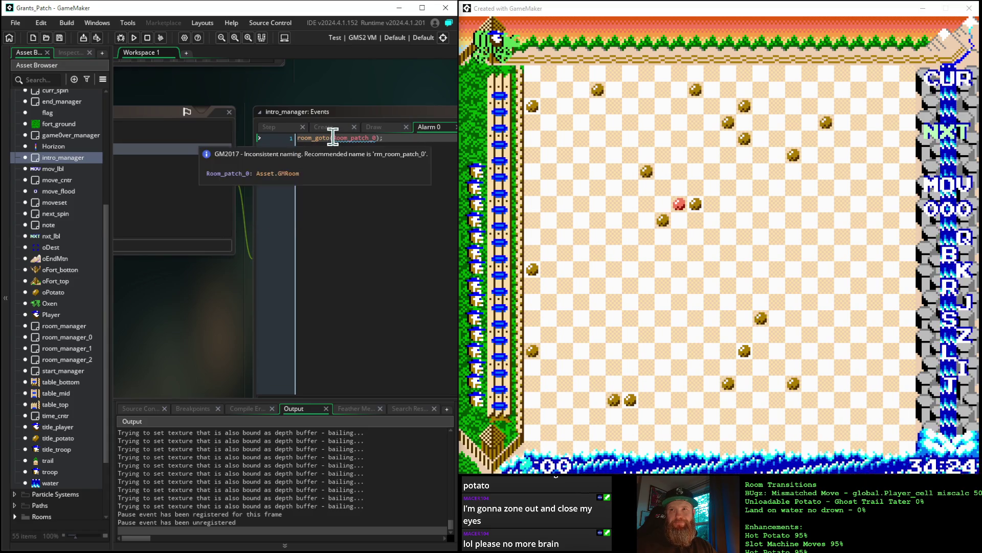
pyautogui.moveTo(333, 137); pyautogui.dragTo(377, 146)
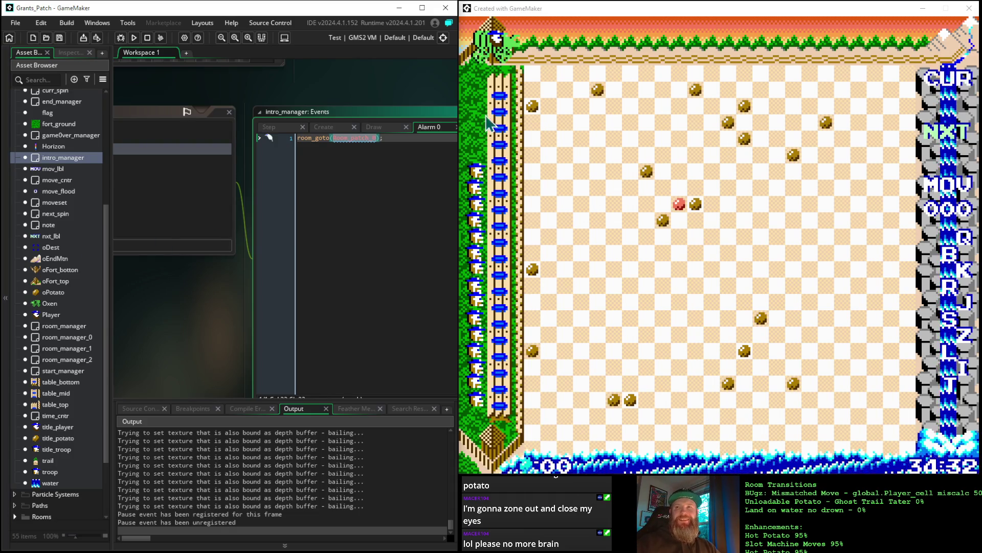
pyautogui.moveTo(193, 96); pyautogui.dragTo(403, 110)
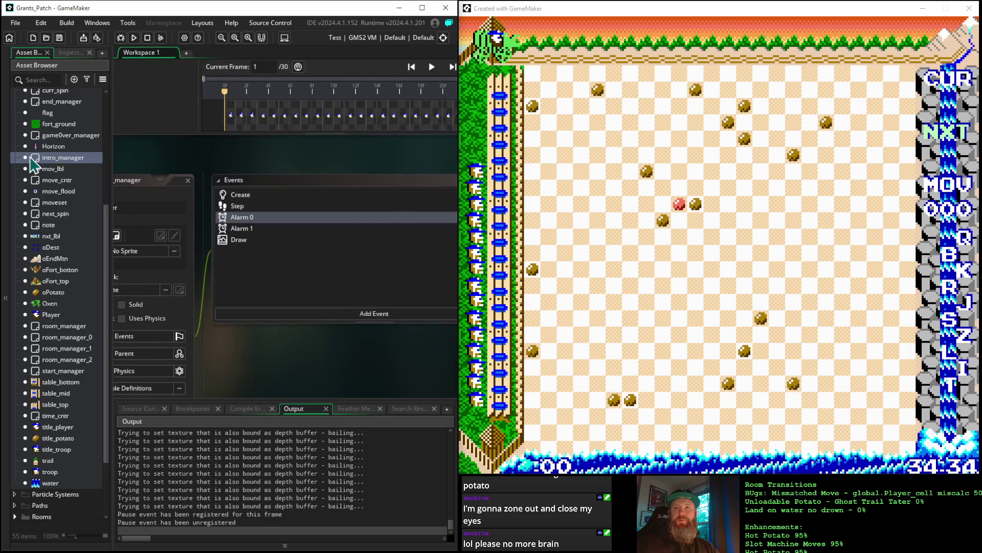
# In the Draw code, change line 32's 'room' to 'Room_patch_0,' before application_surface
pyautogui.moveTo(149, 158)
pyautogui.mouseDown()
pyautogui.moveTo(259, 153)
pyautogui.moveTo(148, 123)
pyautogui.mouseUp()
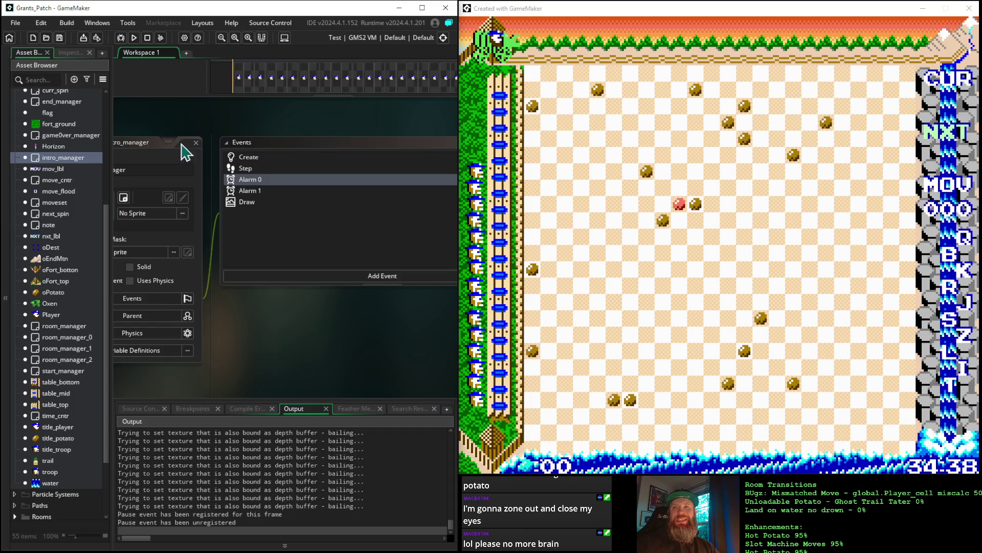
pyautogui.click(247, 201)
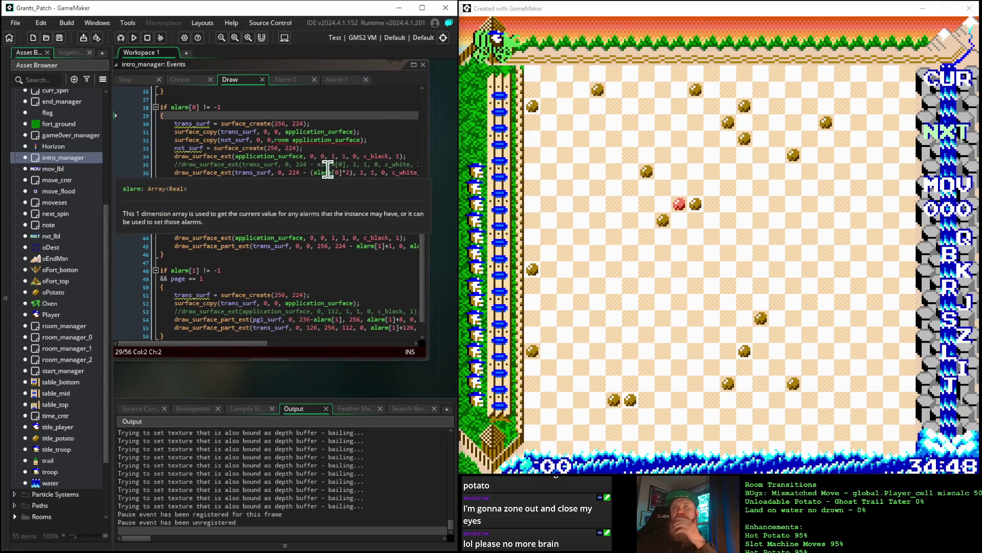
pyautogui.click(287, 139)
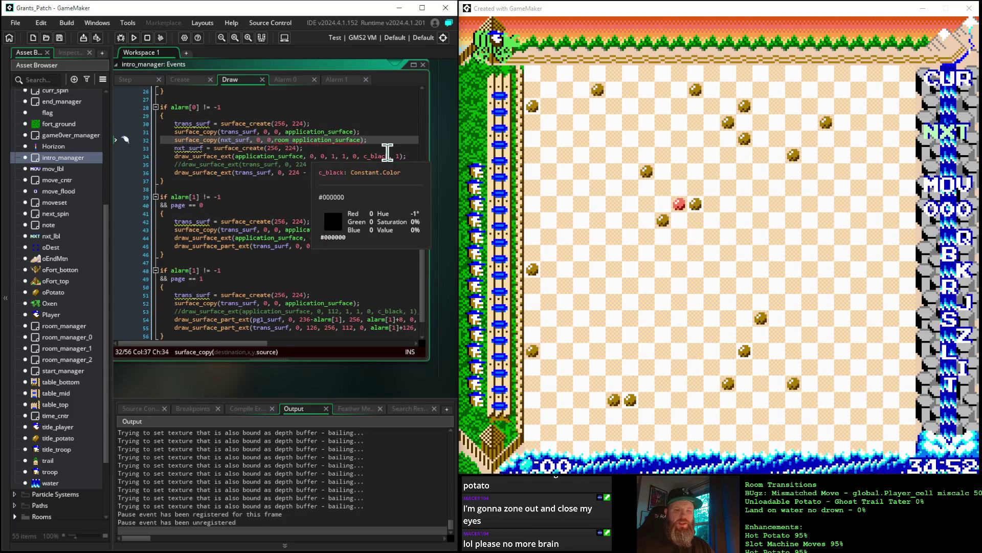
pyautogui.press('Delete')
pyautogui.press('BackSpace')
pyautogui.press('BackSpace')
pyautogui.press('BackSpace')
pyautogui.write('Room_patch_0,')
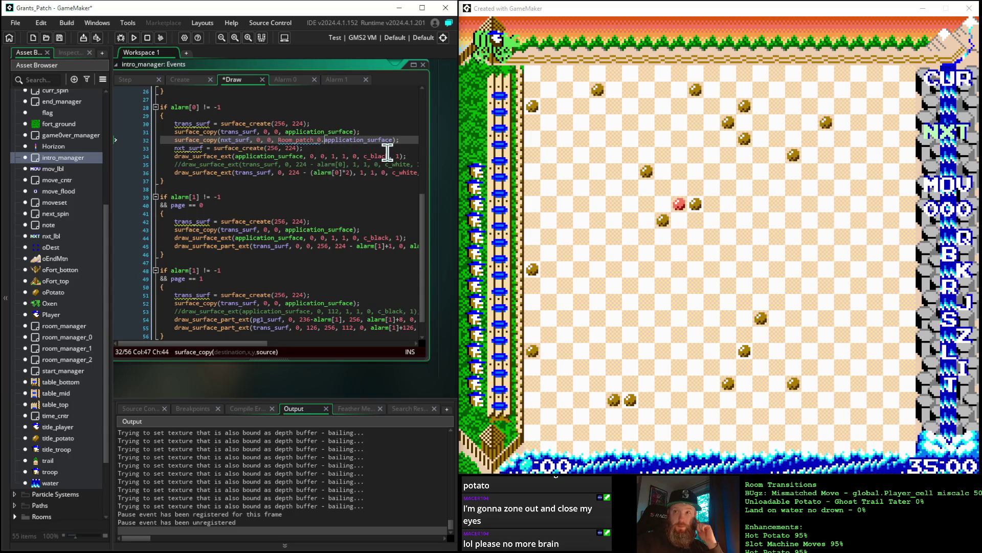
pyautogui.click(363, 204)
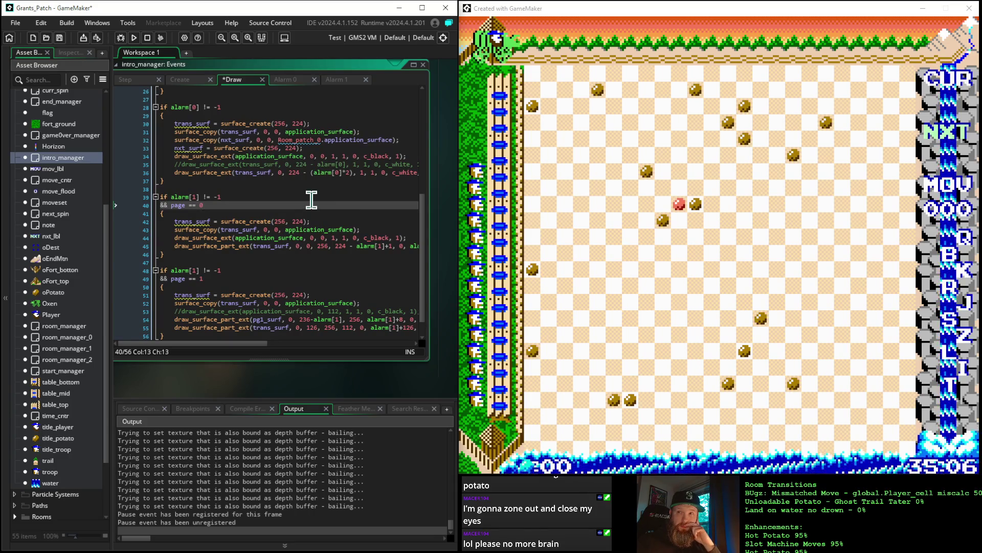
pyautogui.moveTo(332, 139)
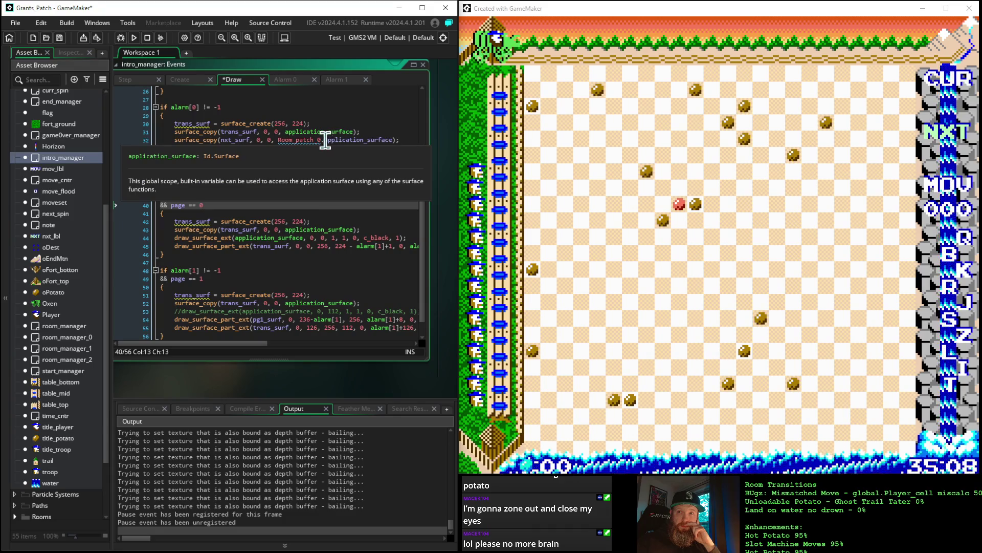
pyautogui.moveTo(325, 140); pyautogui.dragTo(395, 145)
pyautogui.moveTo(395, 145)
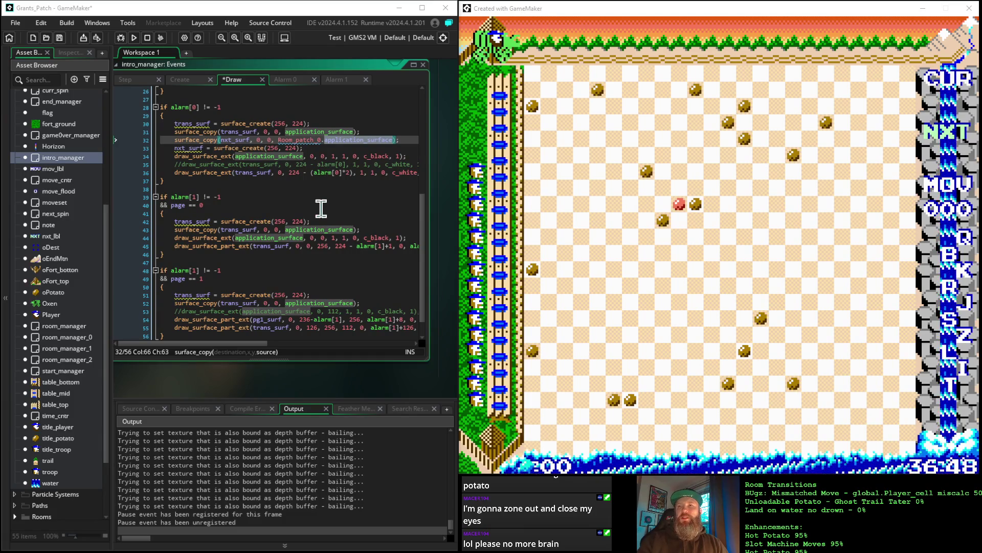
# Undo the Room_patch_0 insertion and stray typing on Draw line 32
pyautogui.click(314, 189)
pyautogui.hotkey('ctrl', 'z')
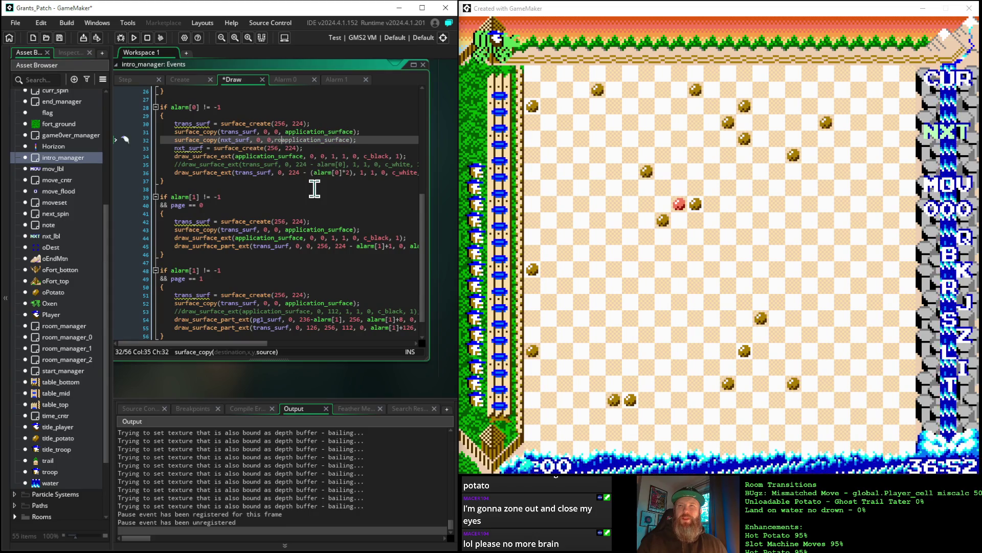
pyautogui.write('_roo')
pyautogui.hotkey('ctrl', 'z')
pyautogui.hotkey('ctrl', 'z')
pyautogui.hotkey('ctrl', 'z')
pyautogui.write('ra')
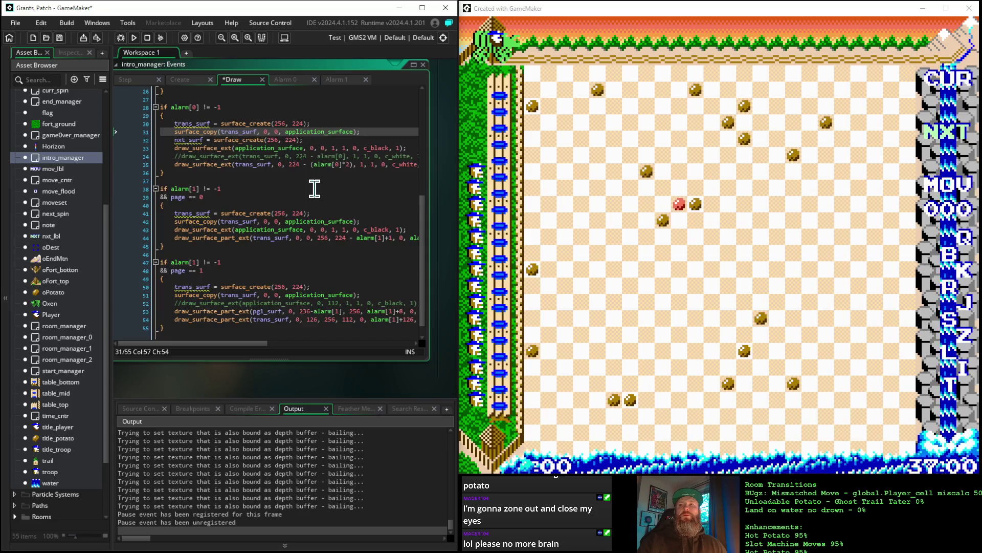
# Clear the broken nxt_surf copy line and delete the blank line in the alarm[0] block
pyautogui.press('Down')
pyautogui.press('BackSpace')
pyautogui.press('BackSpace')
pyautogui.press('BackSpace')
pyautogui.write('1')
pyautogui.hotkey('shift', 'Home')
pyautogui.press('BackSpace')
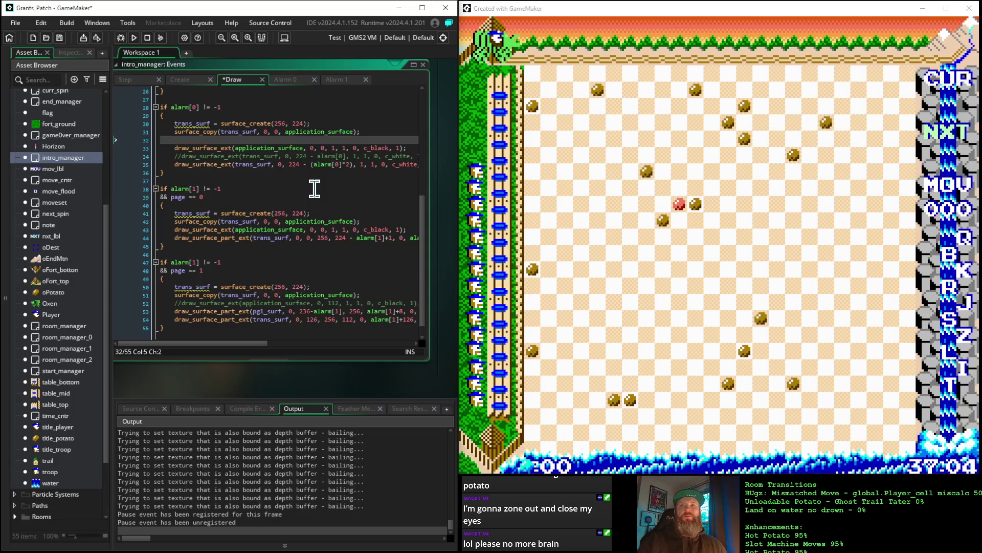
pyautogui.press('BackSpace')
pyautogui.press('BackSpace')
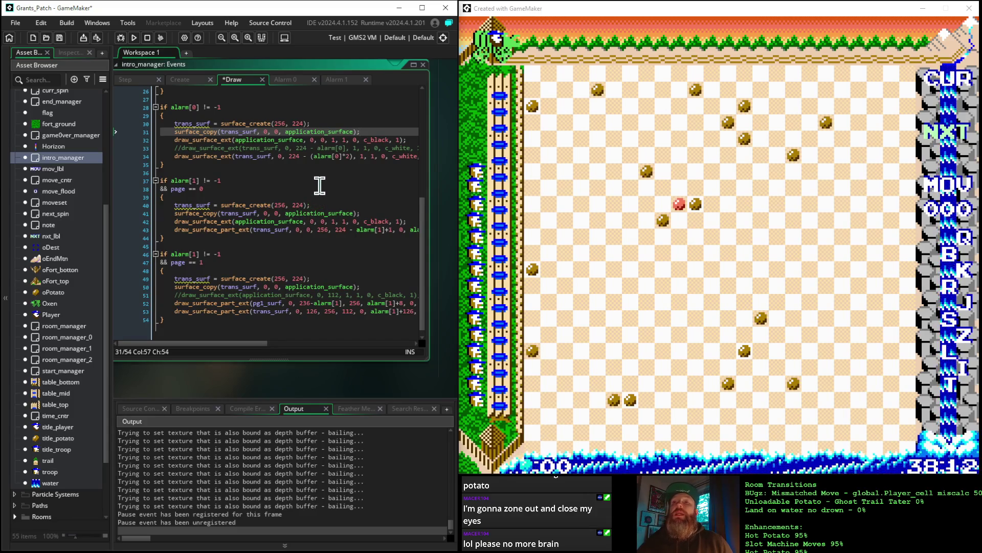
# Open the room_manager object and display its Create event code
pyautogui.doubleClick(71, 327)
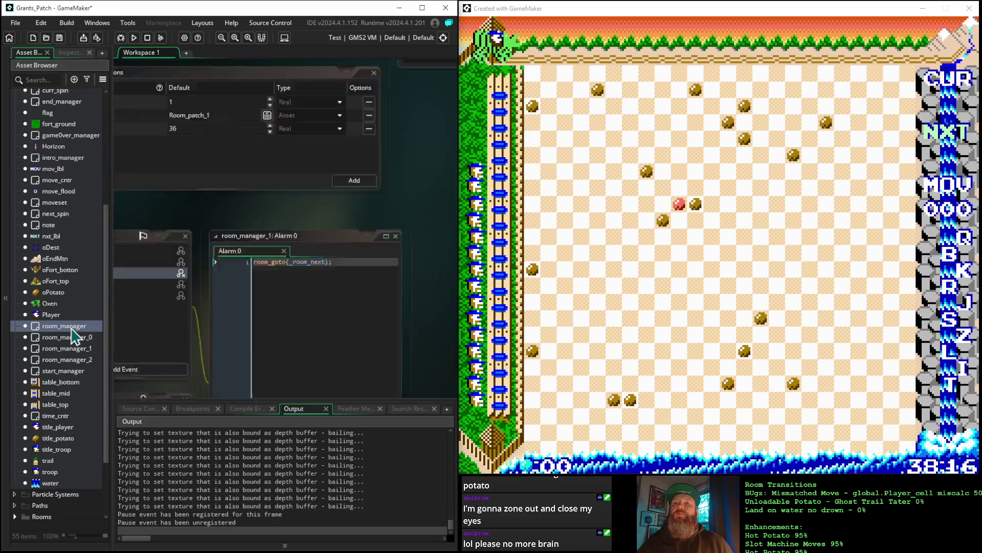
pyautogui.moveTo(215, 358); pyautogui.dragTo(163, 354)
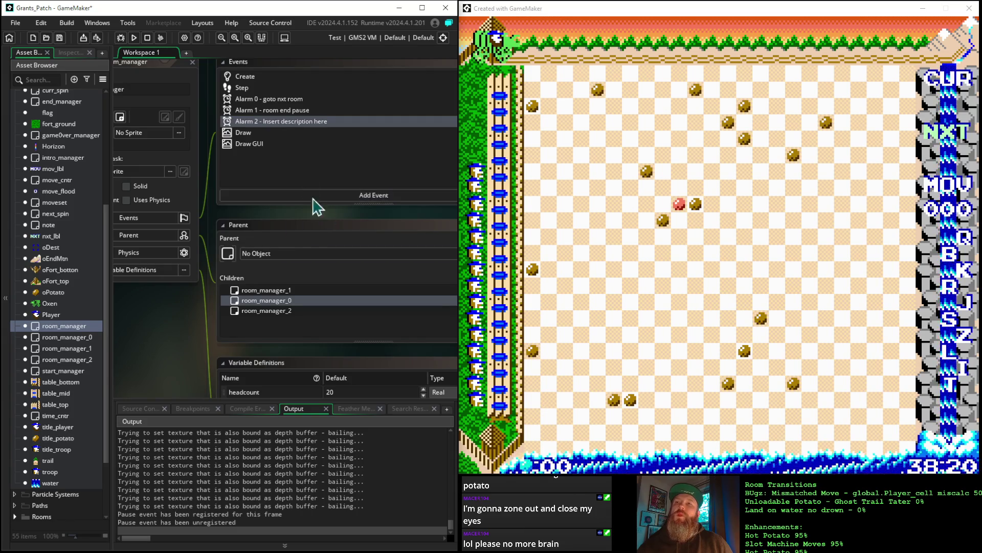
pyautogui.click(253, 78)
pyautogui.moveTo(369, 220); pyautogui.dragTo(163, 220)
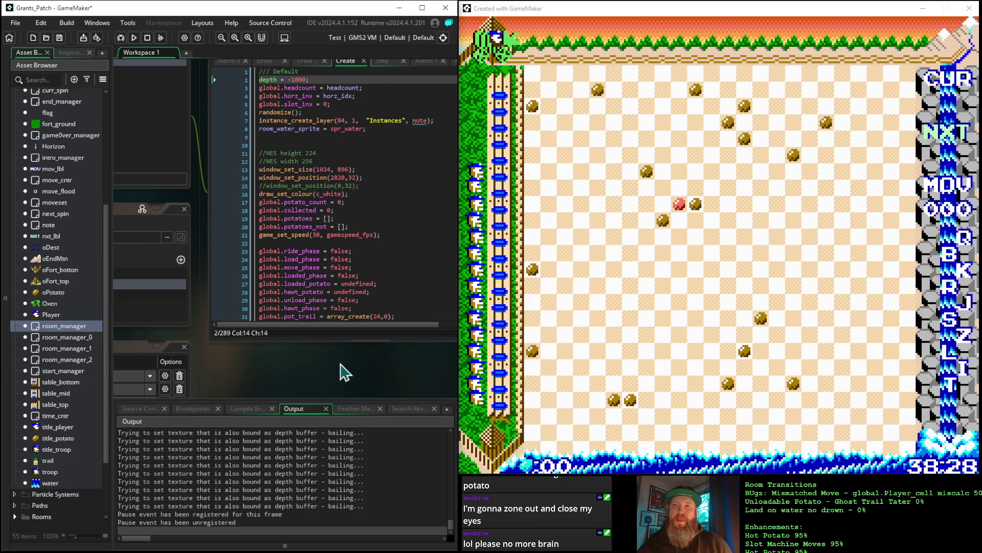
pyautogui.moveTo(304, 361)
pyautogui.mouseDown()
pyautogui.moveTo(236, 356)
pyautogui.moveTo(215, 368)
pyautogui.mouseUp()
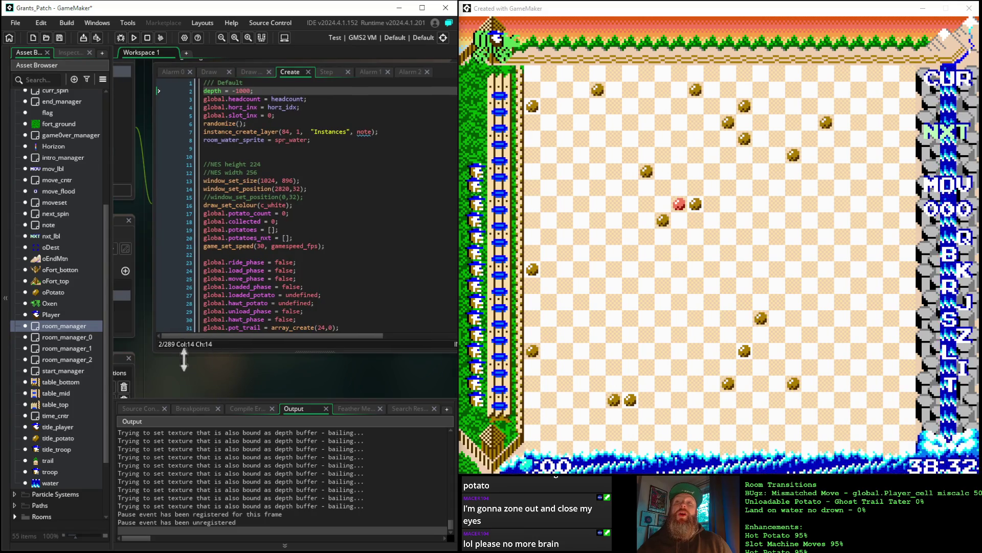
pyautogui.moveTo(179, 373)
pyautogui.mouseDown()
pyautogui.moveTo(423, 366)
pyautogui.moveTo(154, 353)
pyautogui.moveTo(138, 362)
pyautogui.moveTo(153, 369)
pyautogui.moveTo(144, 366)
pyautogui.mouseUp()
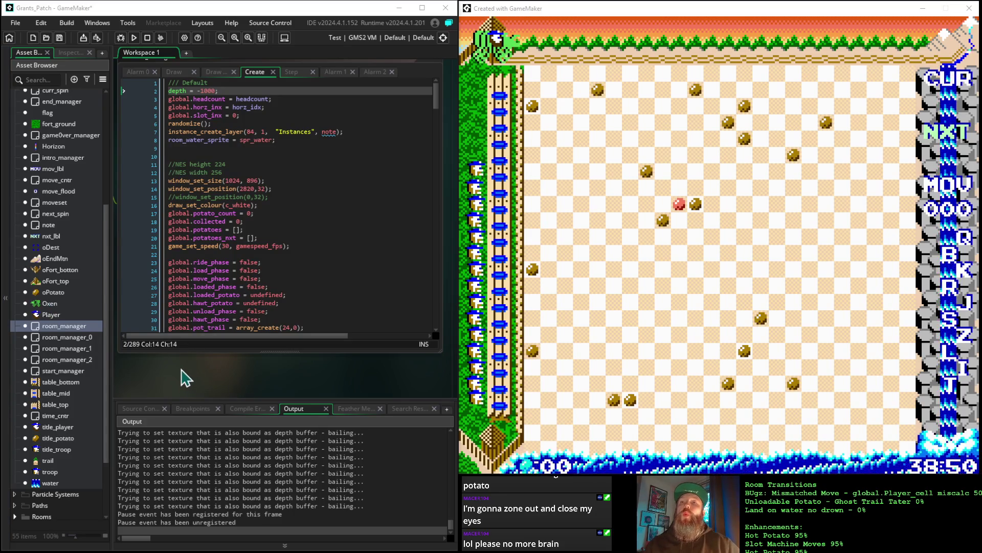
pyautogui.scroll(-9, 219, 256)
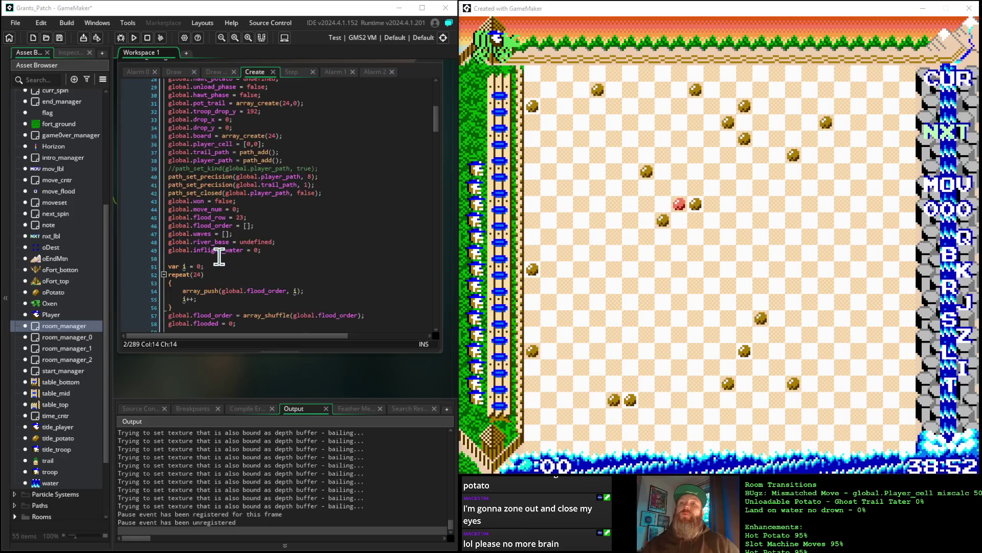
pyautogui.scroll(9, 232, 221)
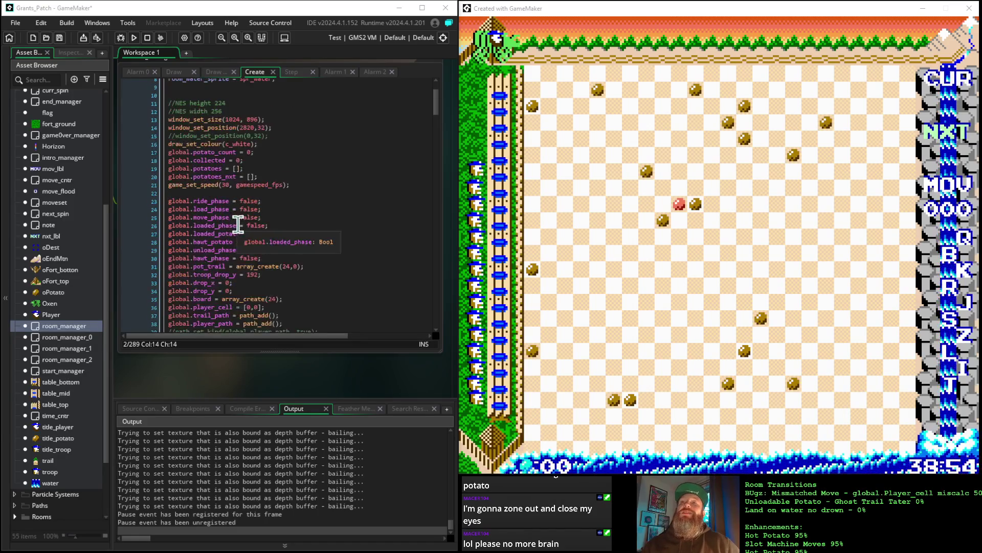
pyautogui.moveTo(148, 358)
pyautogui.mouseDown()
pyautogui.moveTo(153, 373)
pyautogui.moveTo(465, 352)
pyautogui.mouseUp()
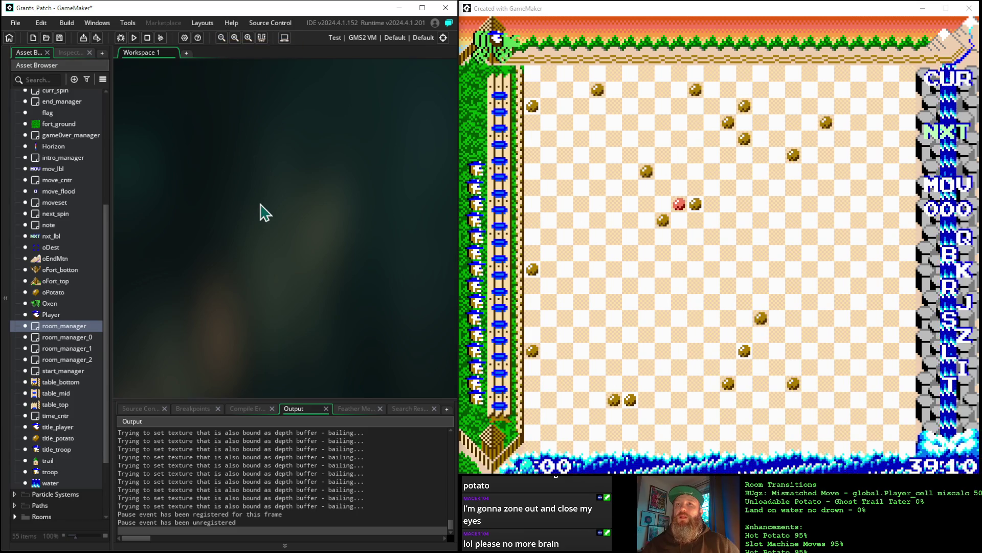
# Reopen room_manager's editor and read through its code, ending on the Step event
pyautogui.doubleClick(73, 325)
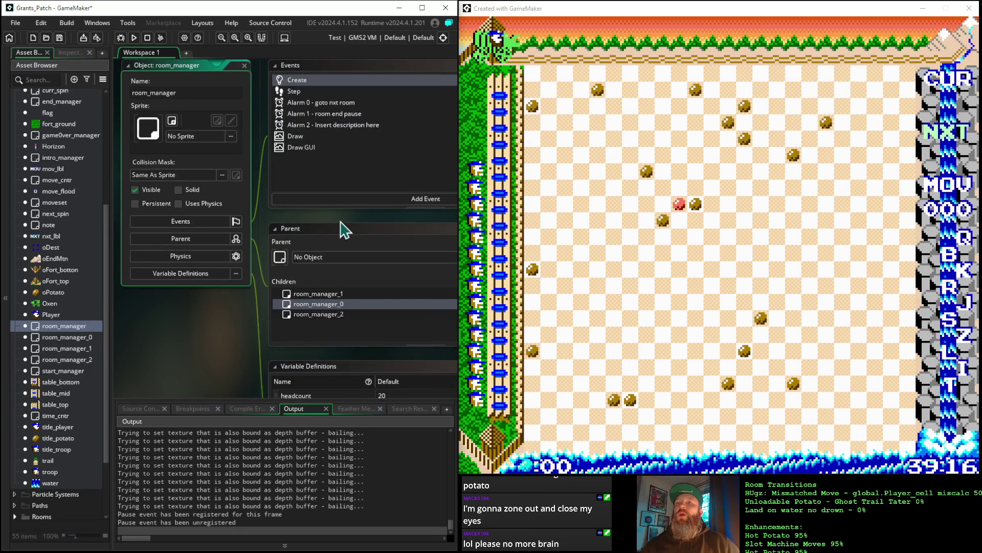
pyautogui.moveTo(368, 222); pyautogui.dragTo(115, 243)
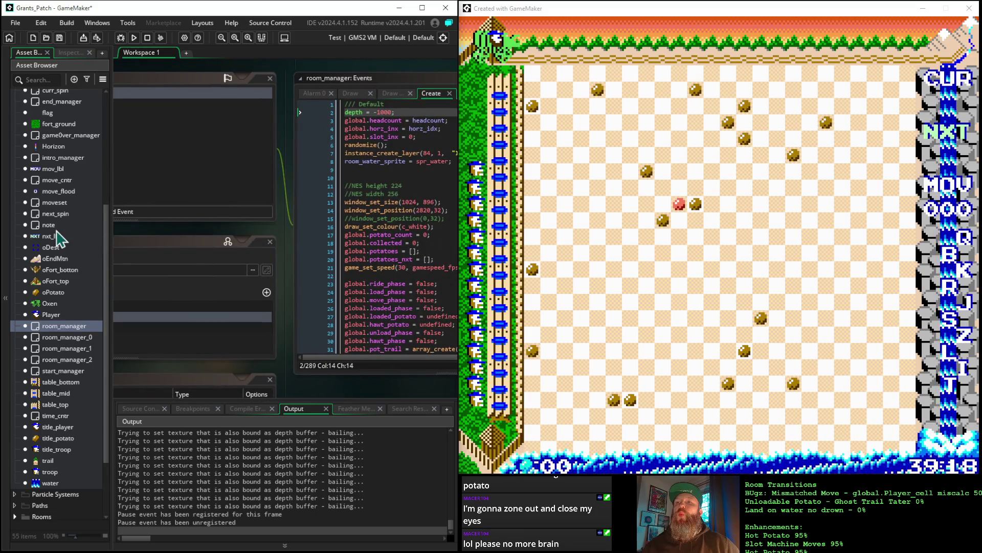
pyautogui.moveTo(285, 228); pyautogui.dragTo(114, 219)
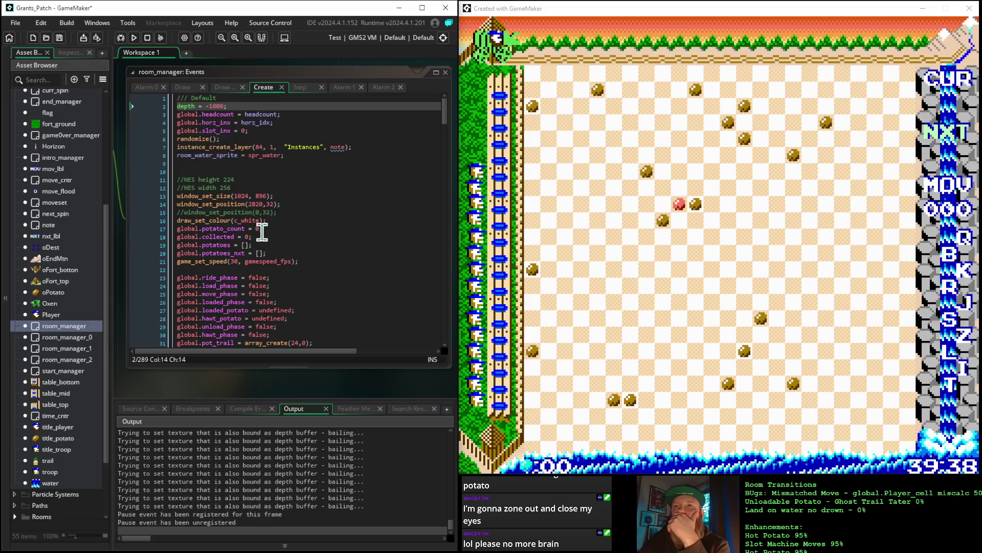
pyautogui.scroll(-17, 261, 230)
pyautogui.scroll(-7, 261, 232)
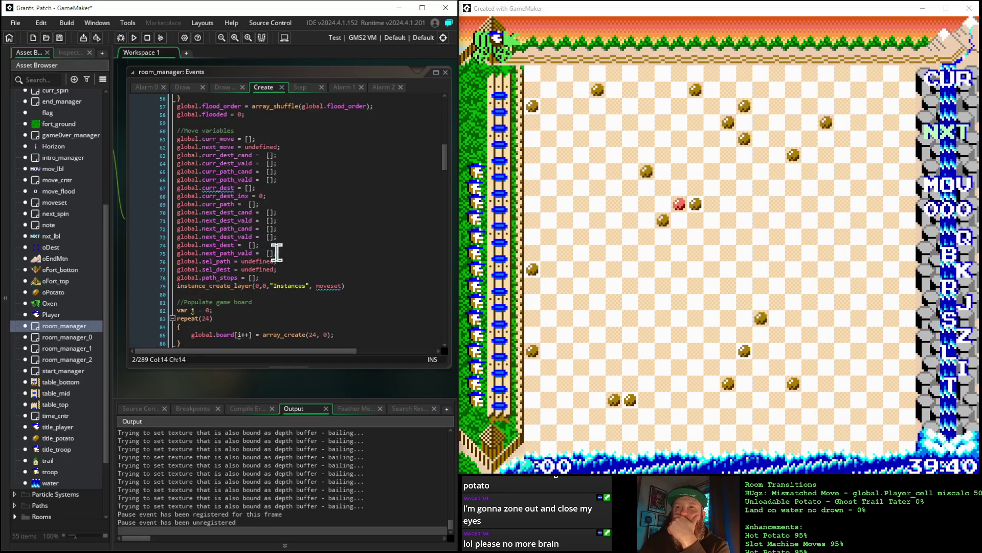
pyautogui.scroll(-10, 337, 261)
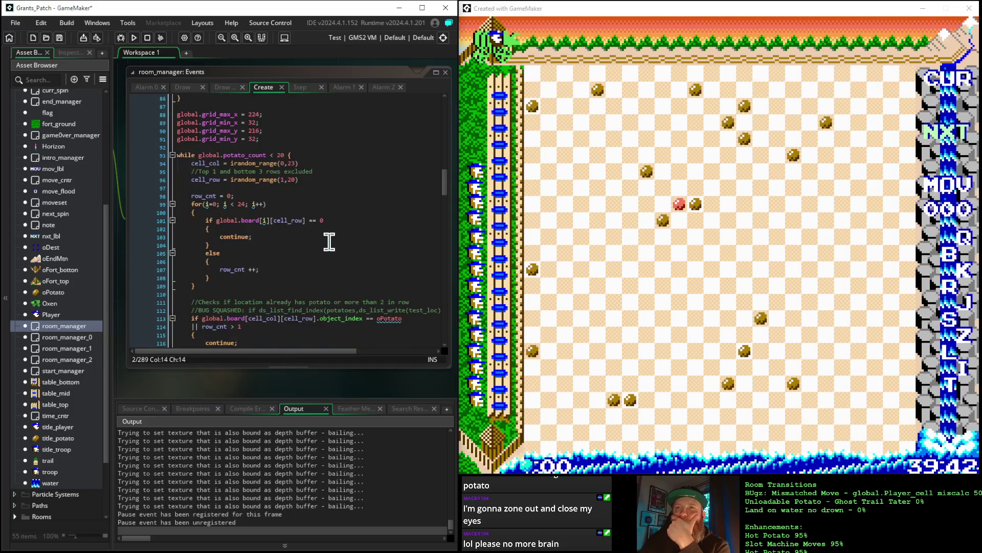
pyautogui.scroll(-8, 328, 238)
pyautogui.scroll(8, 329, 237)
pyautogui.scroll(17, 225, 177)
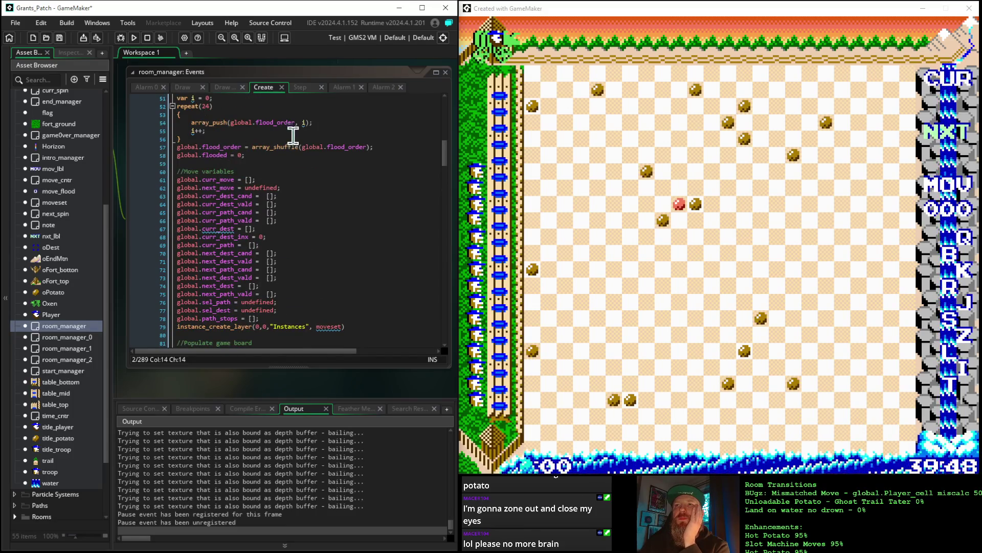
pyautogui.scroll(8, 251, 138)
pyautogui.scroll(7, 251, 139)
pyautogui.scroll(4, 128, 138)
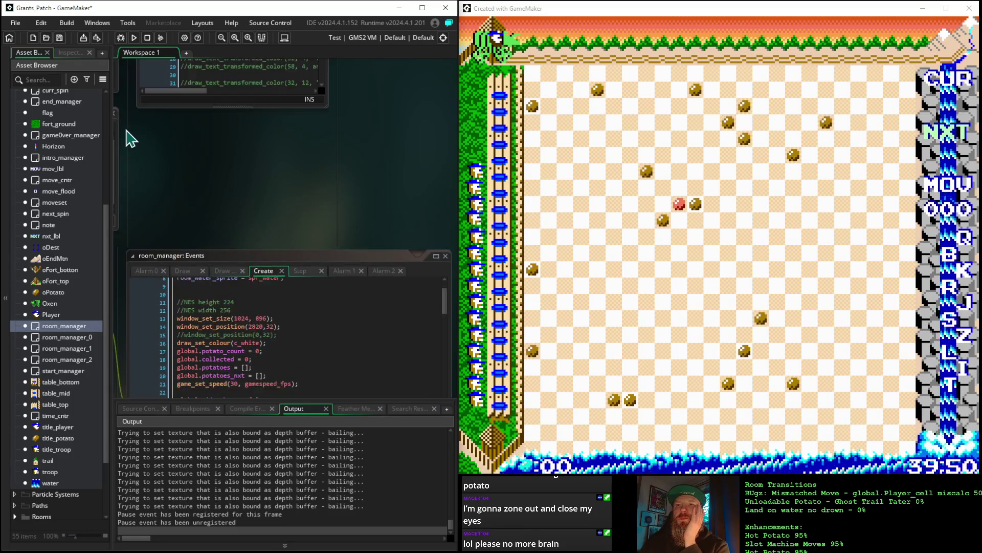
pyautogui.click(310, 271)
# Unfold the space-key input block at line 16 of room_manager's Step code
pyautogui.scroll(-4, 210, 166)
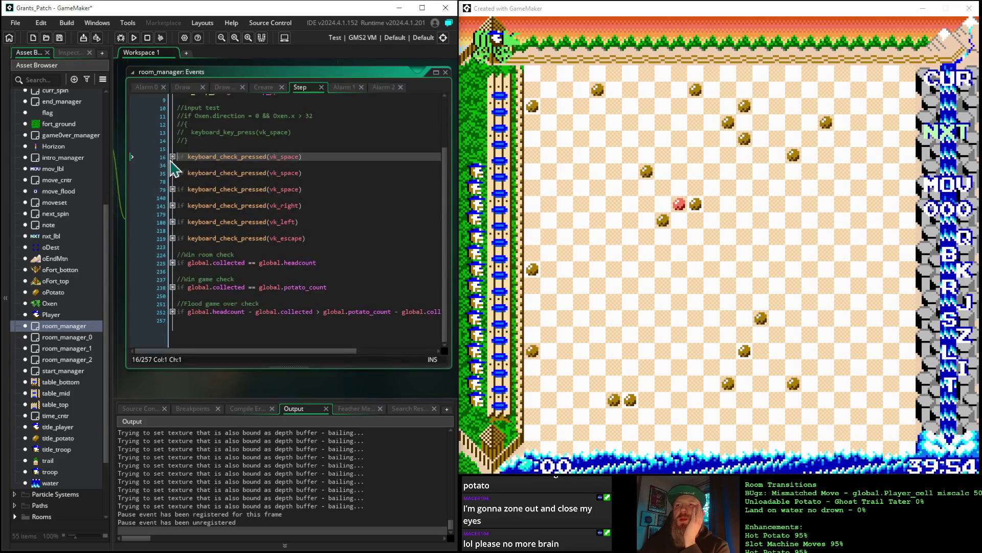
pyautogui.click(173, 156)
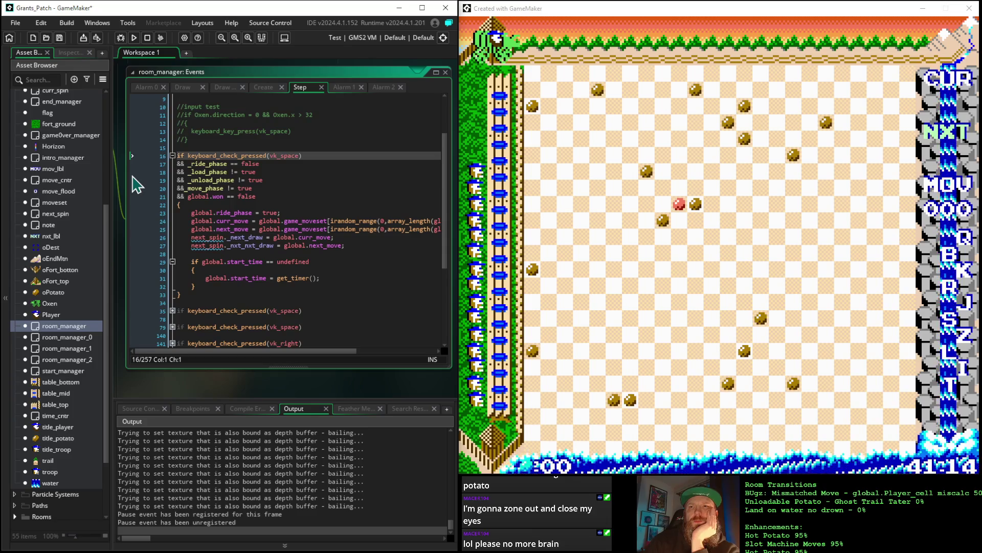
# Fold line 16, then expand and re-fold the win room and win game check blocks
pyautogui.click(173, 156)
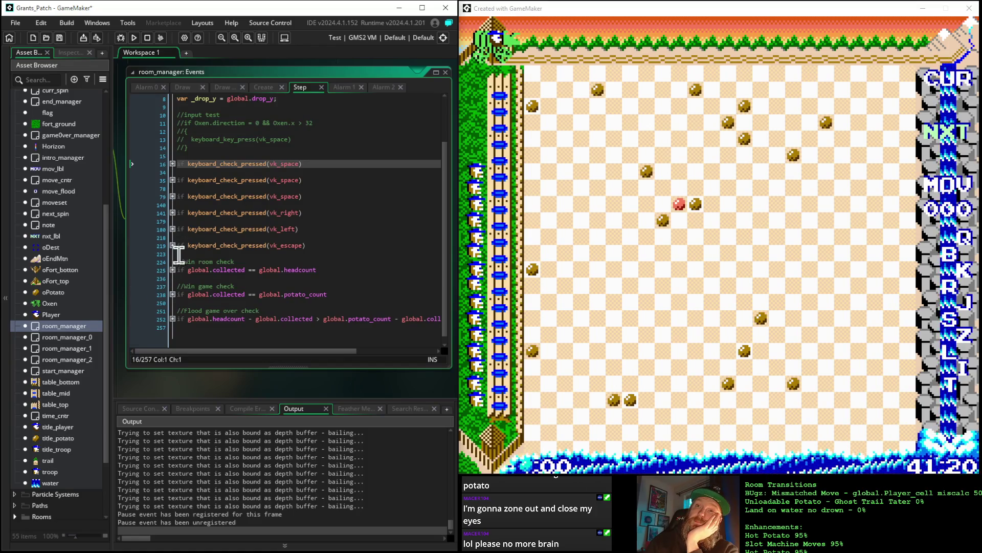
pyautogui.click(172, 269)
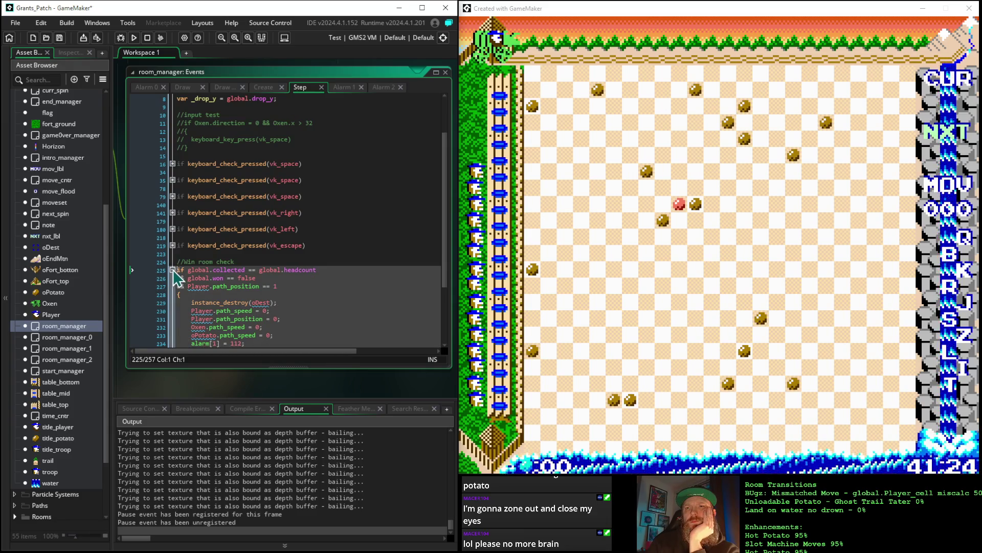
pyautogui.scroll(-2, 204, 266)
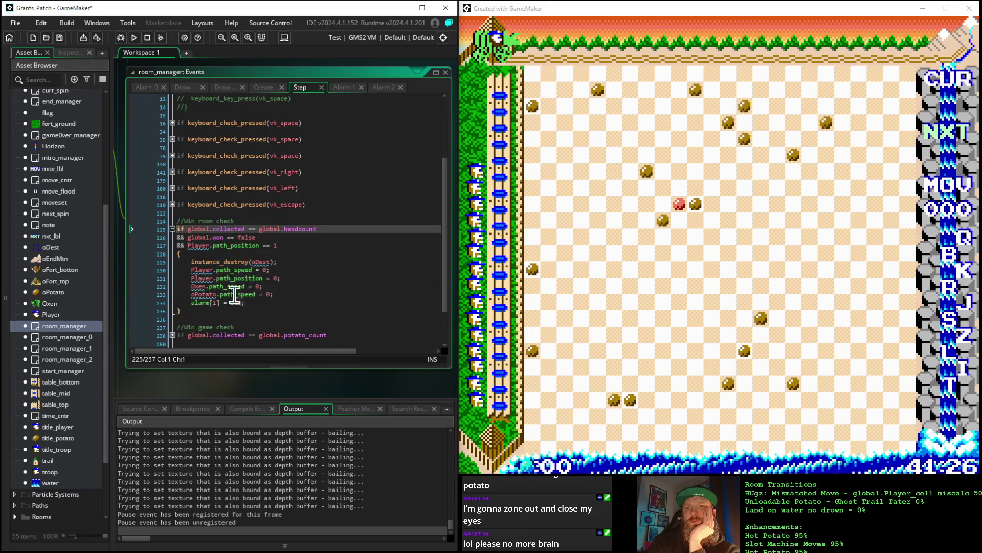
pyautogui.click(173, 230)
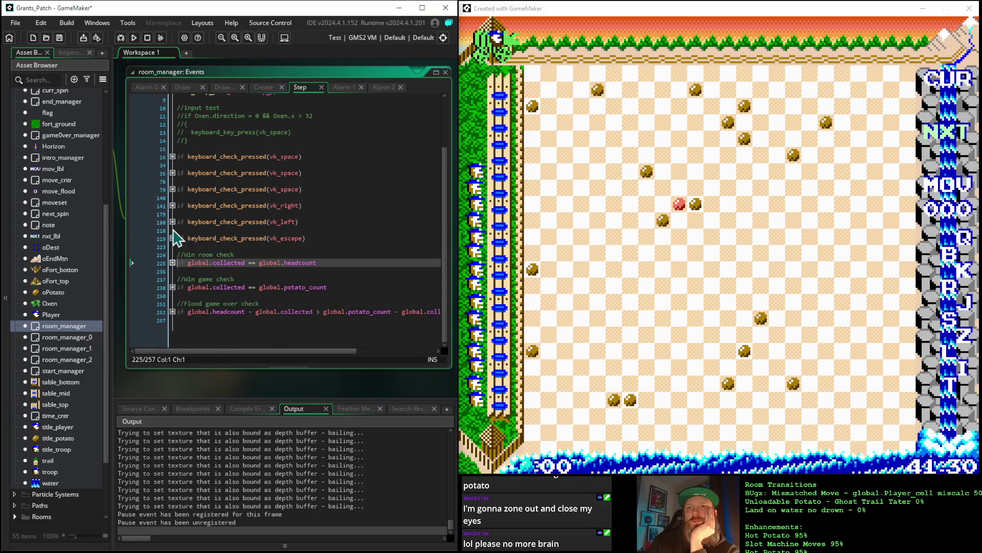
pyautogui.click(173, 263)
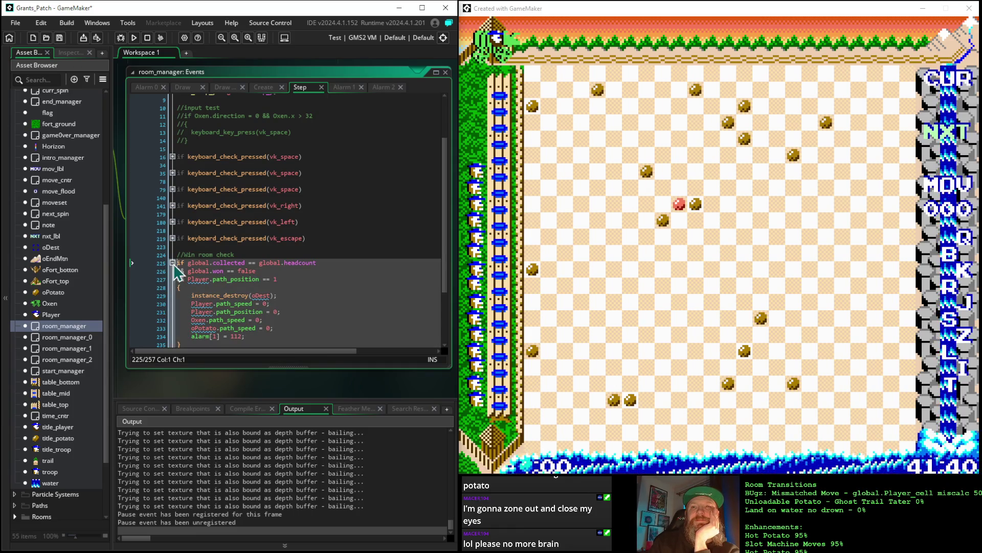
pyautogui.click(173, 263)
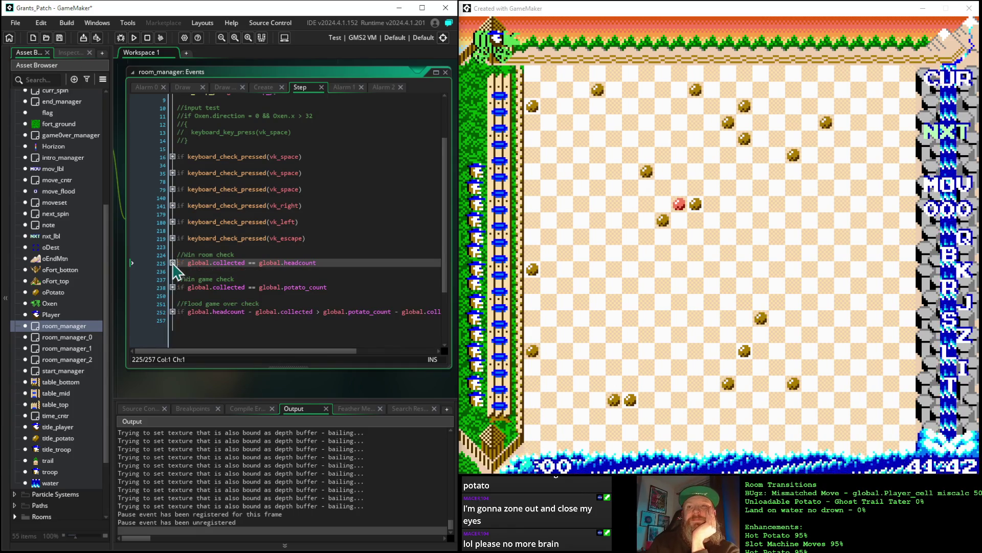
pyautogui.click(172, 287)
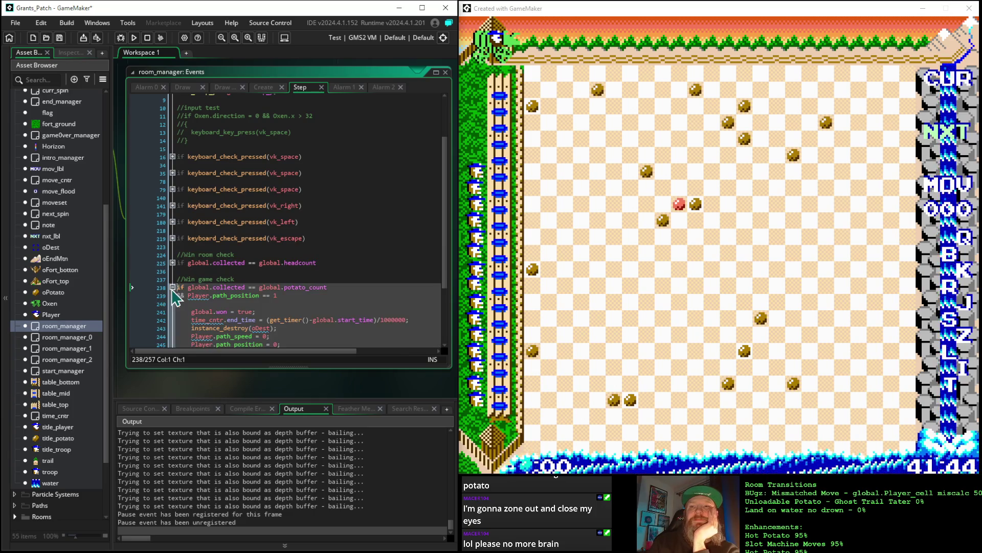
pyautogui.scroll(-3, 162, 287)
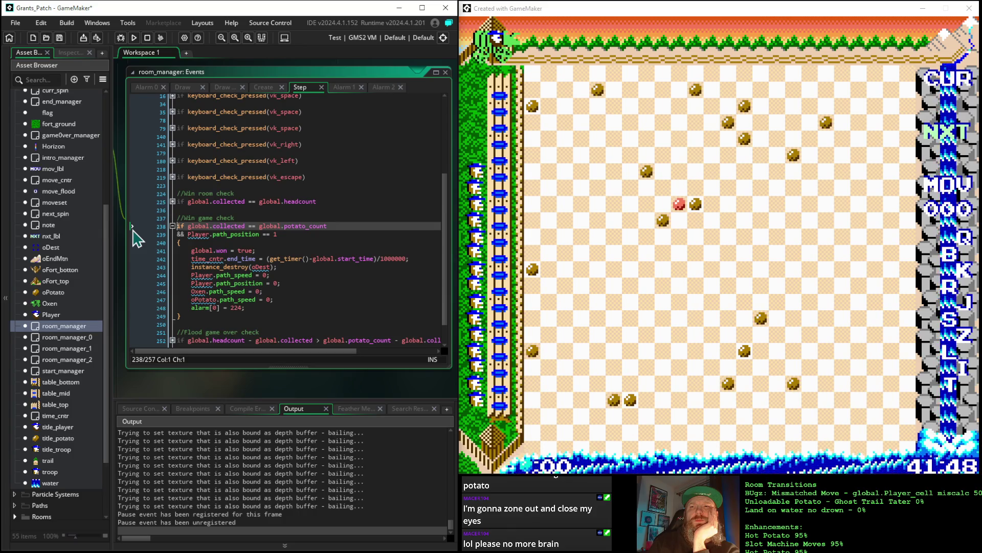
pyautogui.scroll(-1, 135, 237)
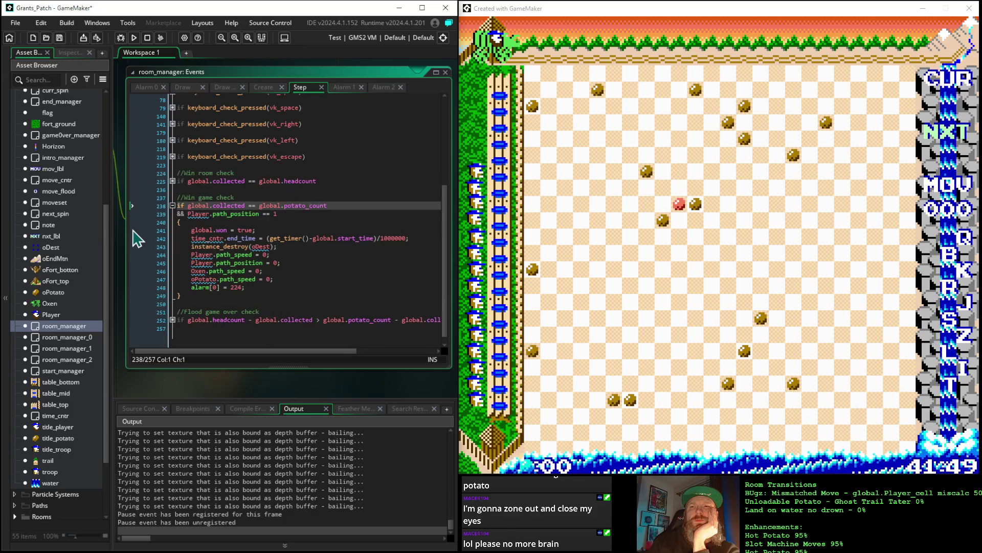
pyautogui.click(173, 206)
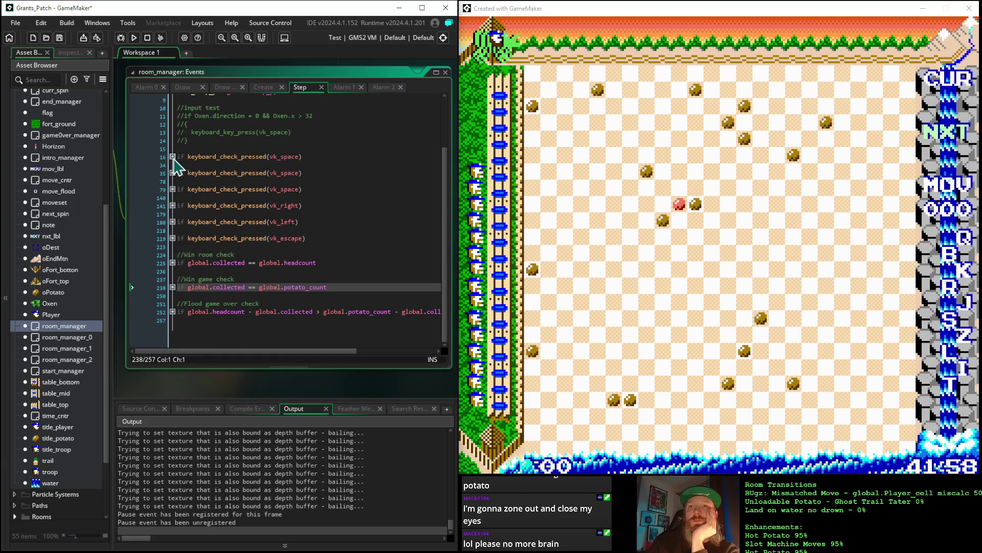
pyautogui.click(172, 156)
pyautogui.scroll(-1, 146, 191)
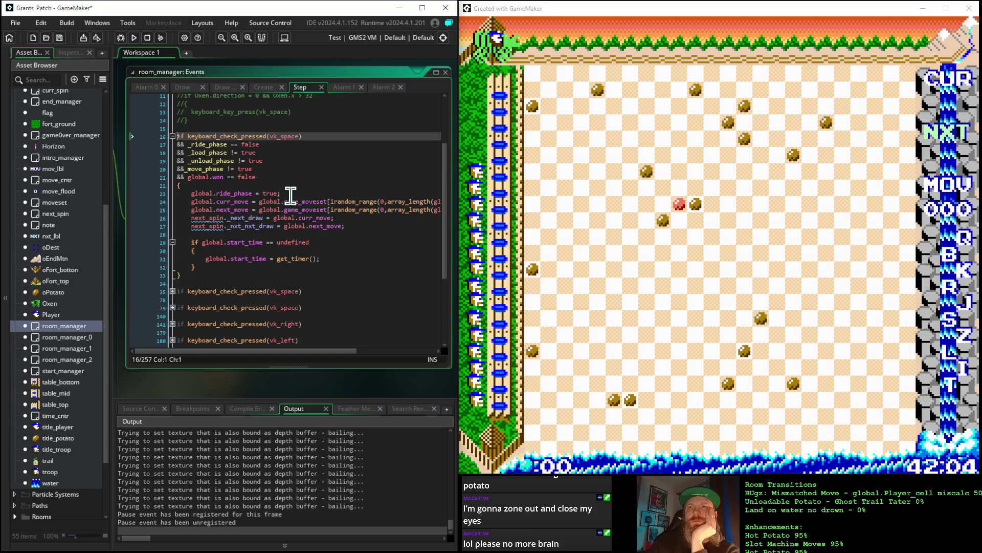
pyautogui.moveTo(285, 194); pyautogui.dragTo(179, 196)
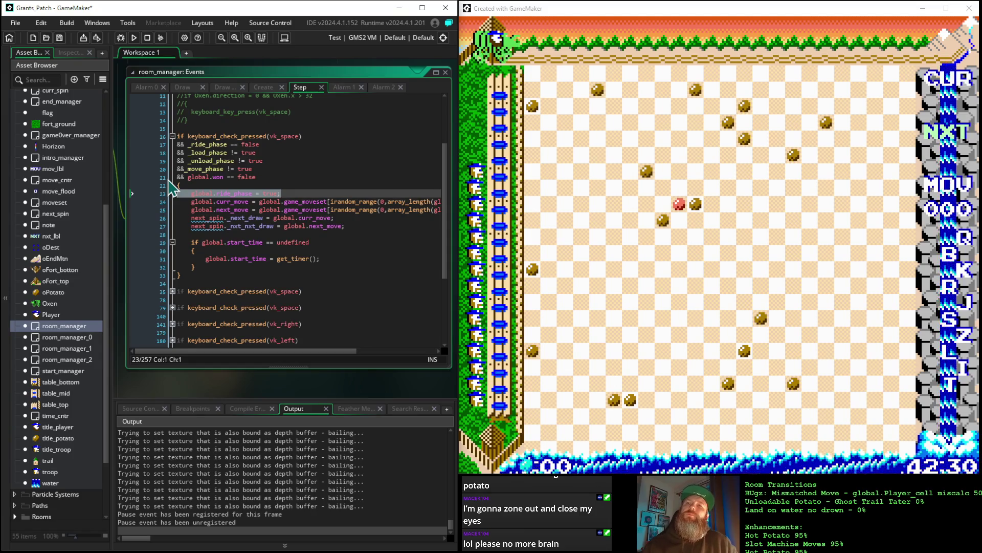
pyautogui.click(173, 136)
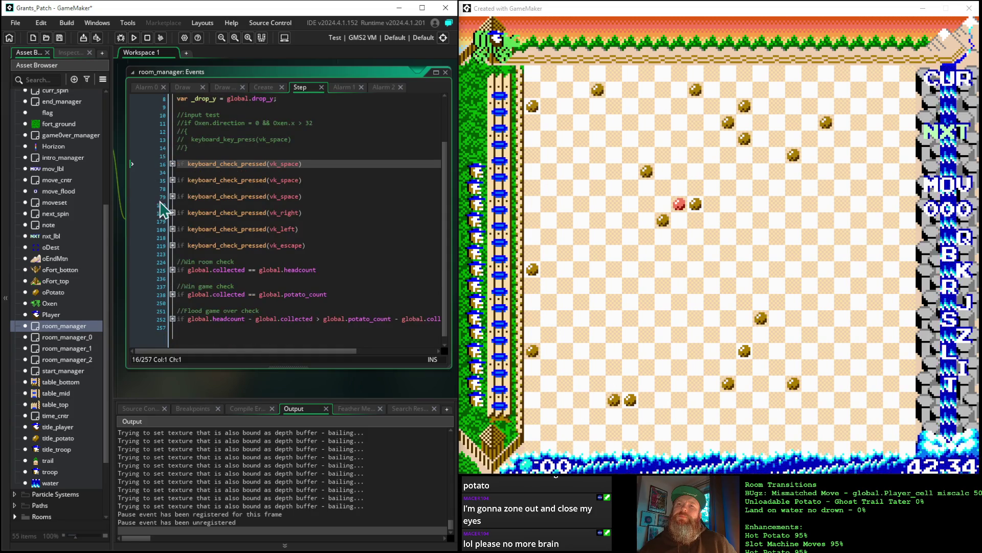
pyautogui.scroll(2, 162, 207)
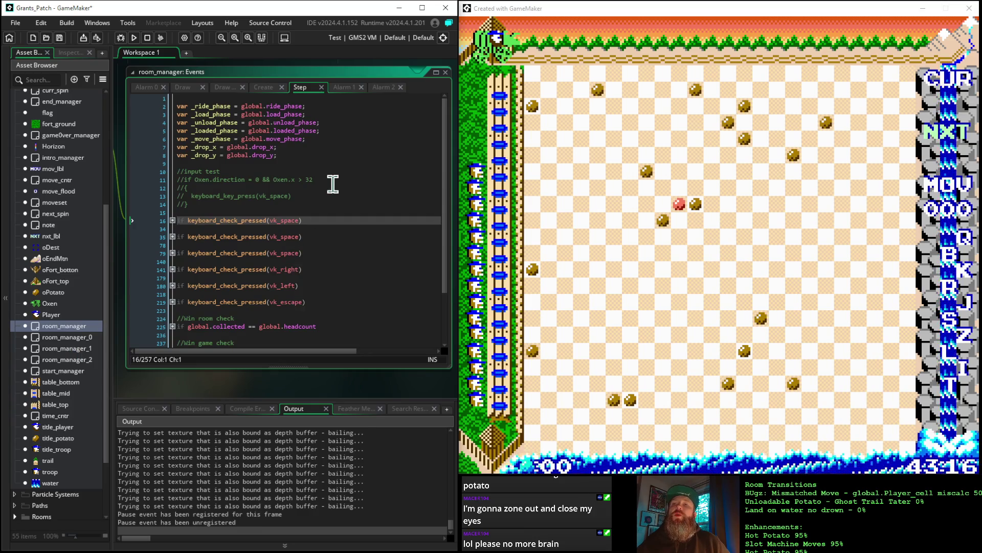
# Show room_manager's Create event code from line 1, with global phase flags set false
pyautogui.click(263, 88)
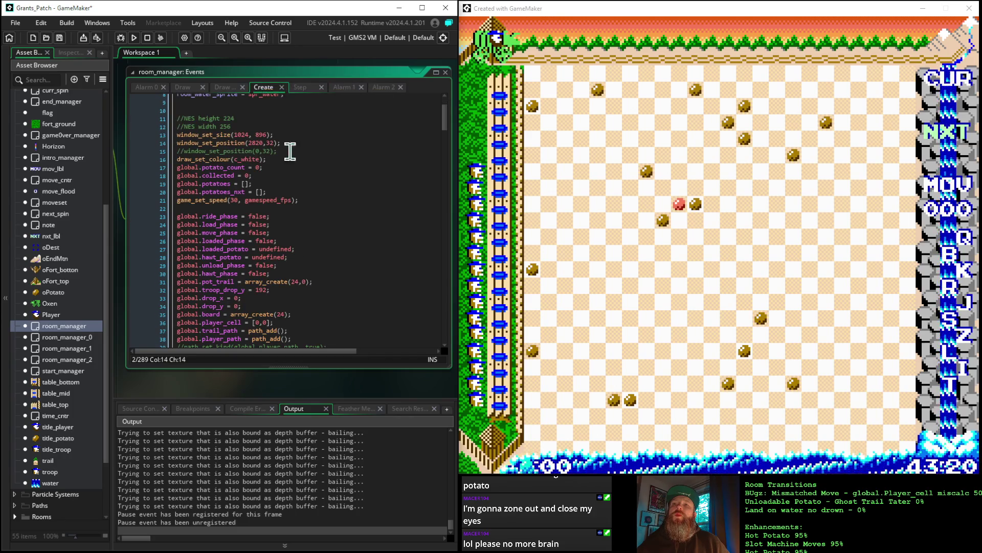
pyautogui.scroll(3, 310, 185)
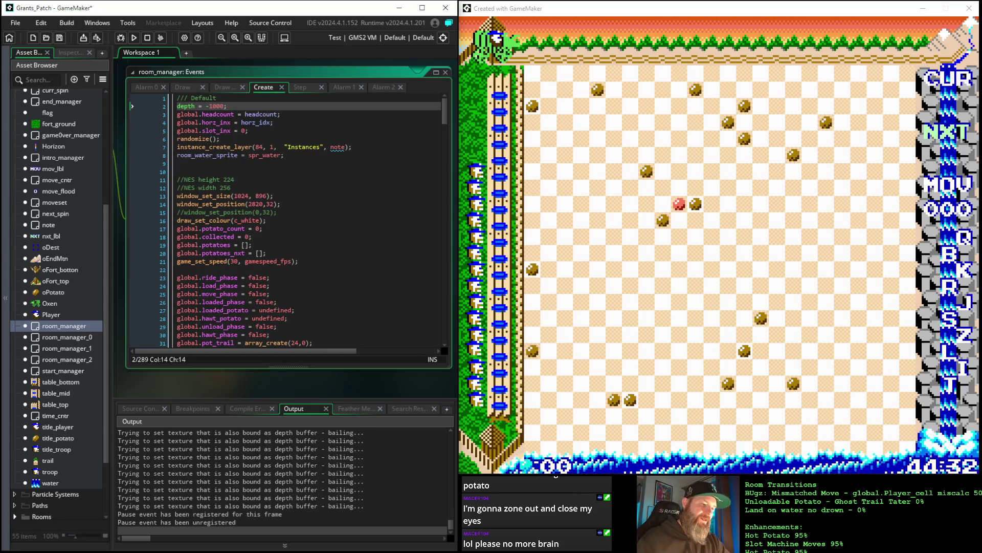
pyautogui.hotkey('alt', 'Tab')
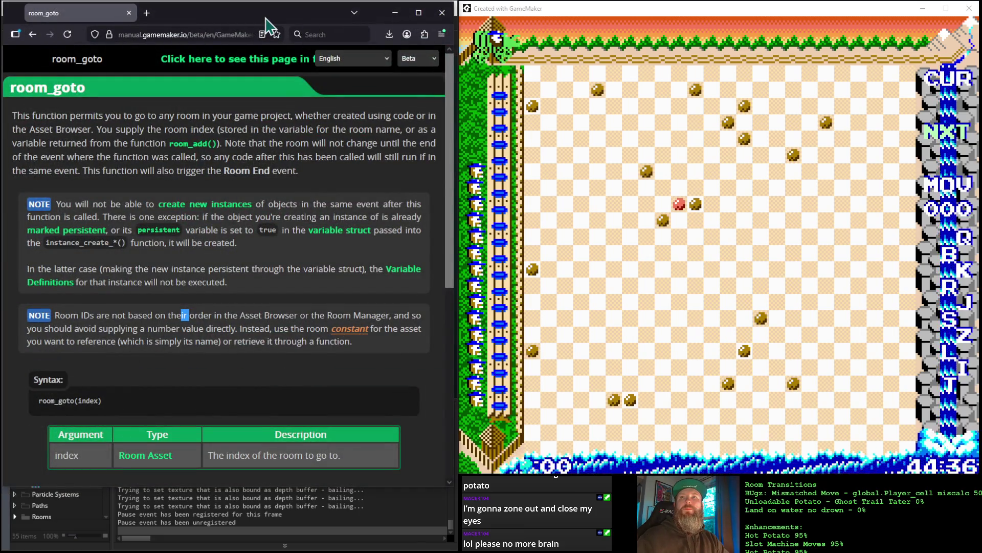
# Search 'gml input ignore' and open the forum thread on disabling player input
pyautogui.click(252, 34)
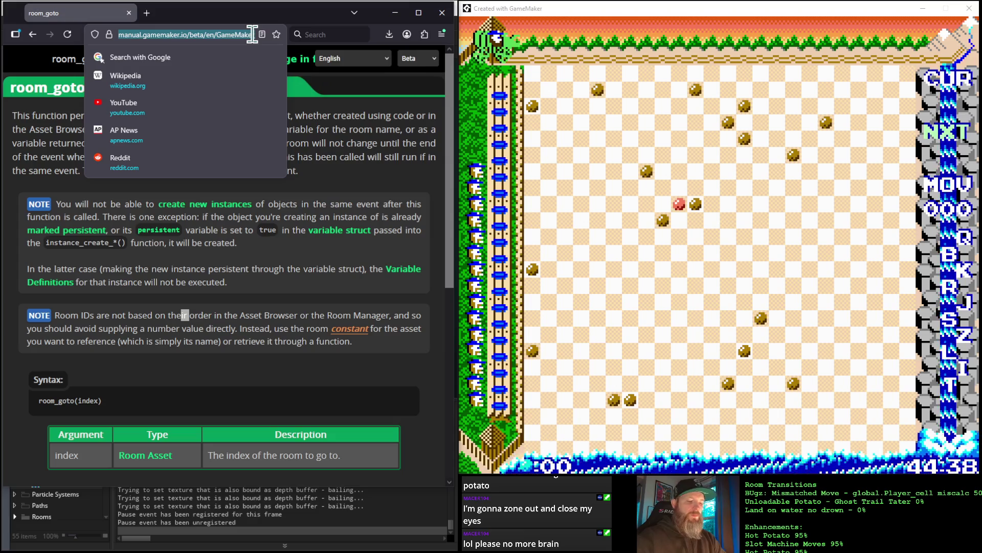
pyautogui.write('gml input ing')
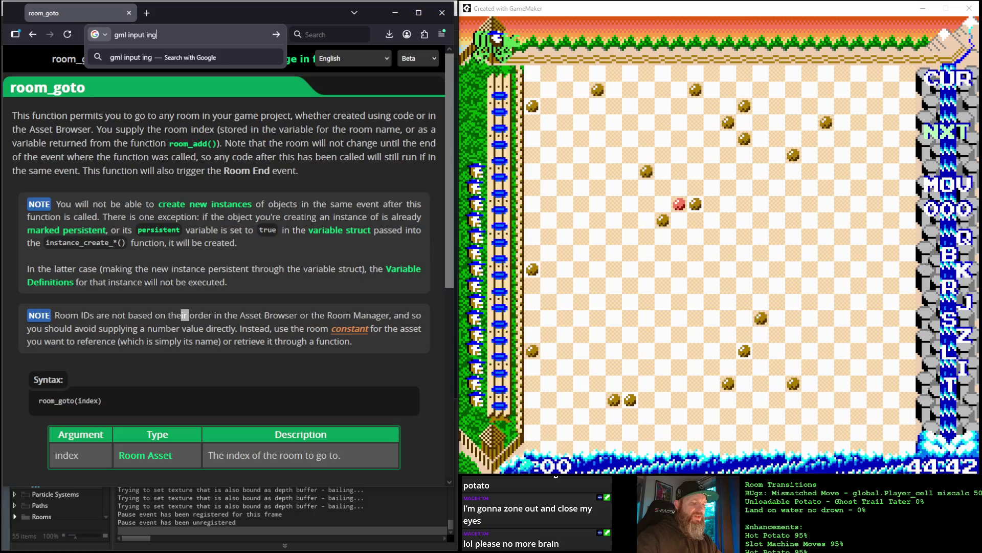
pyautogui.press('BackSpace')
pyautogui.press('BackSpace')
pyautogui.write('gnore')
pyautogui.press('Return')
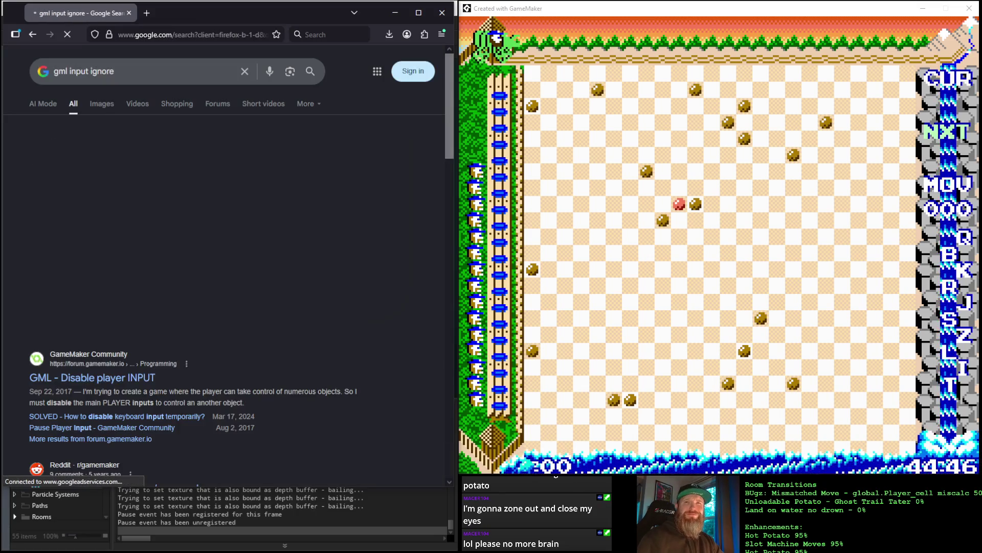
pyautogui.click(123, 384)
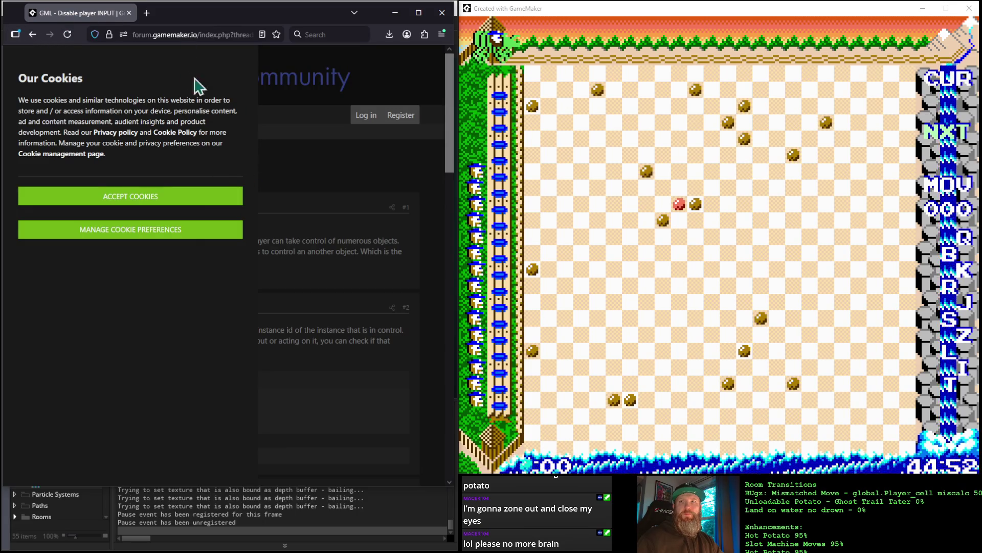
# Save the cookie preferences, read the replies, and close the stray login tab
pyautogui.click(123, 232)
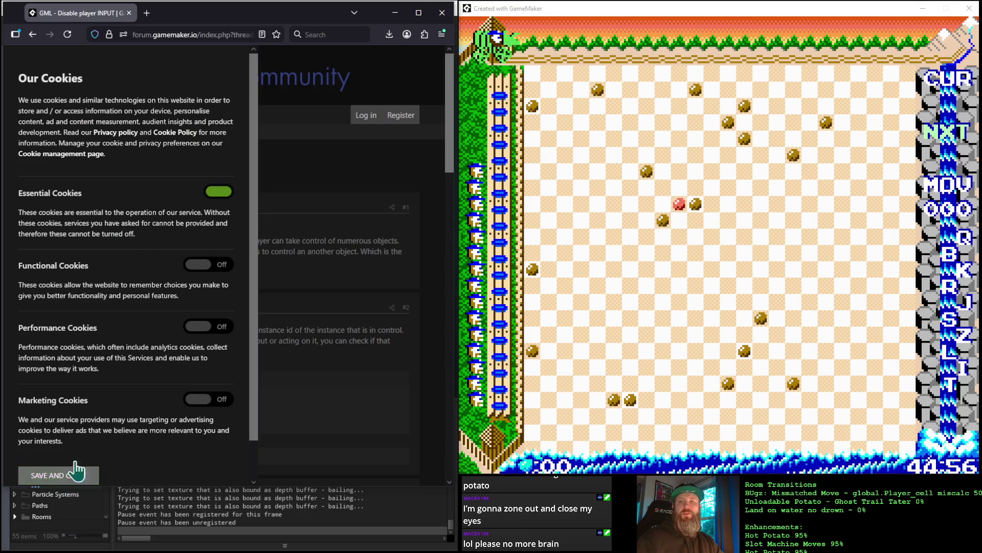
pyautogui.scroll(-1, 156, 246)
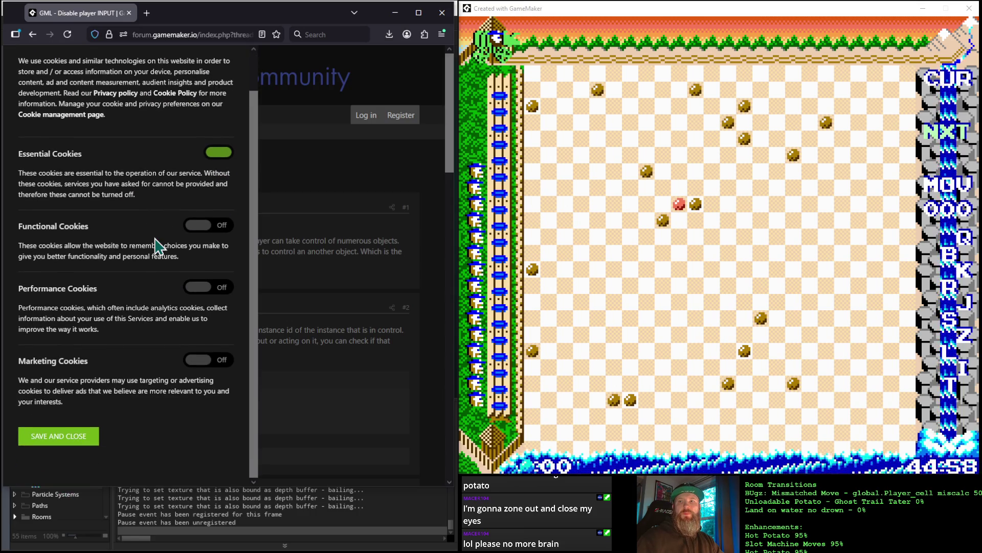
pyautogui.click(59, 436)
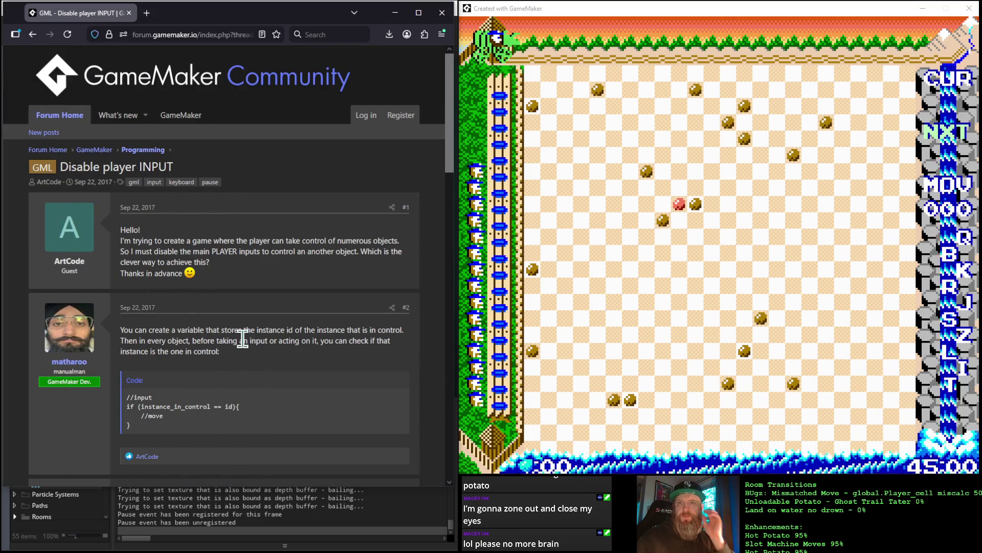
pyautogui.scroll(-3, 243, 340)
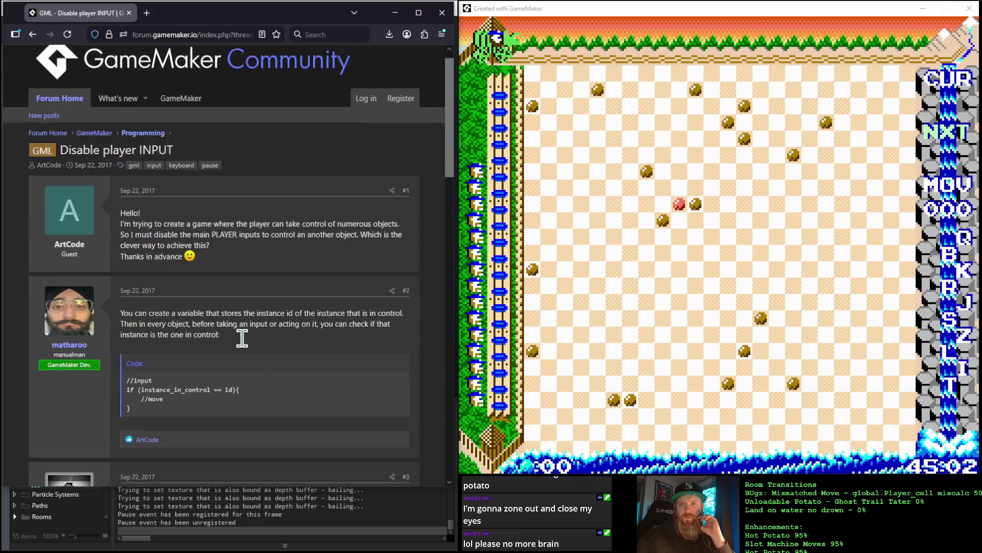
pyautogui.scroll(-1, 247, 348)
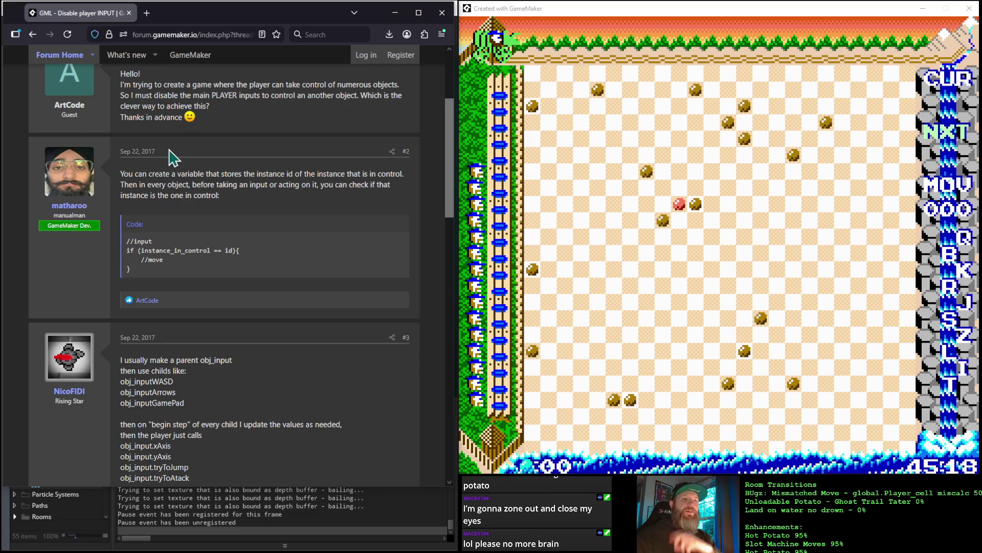
pyautogui.rightClick(98, 215)
pyautogui.click(100, 222)
pyautogui.click(203, 14)
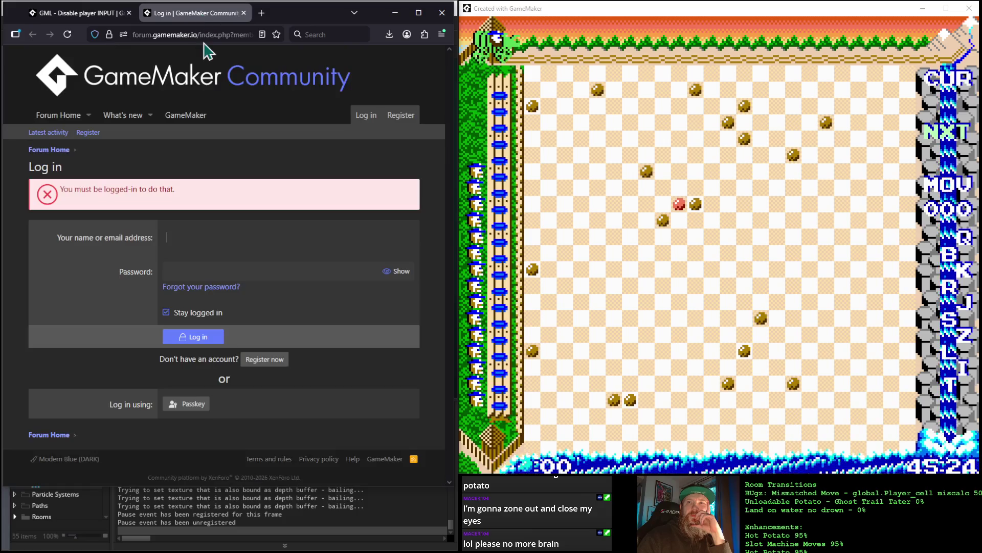
pyautogui.click(243, 12)
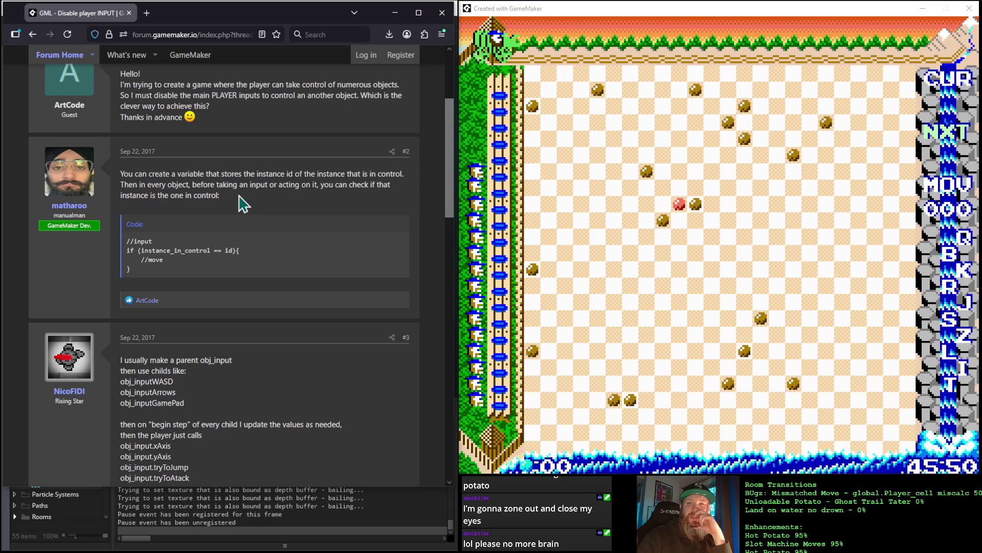
pyautogui.scroll(-5, 244, 203)
pyautogui.scroll(-1, 243, 204)
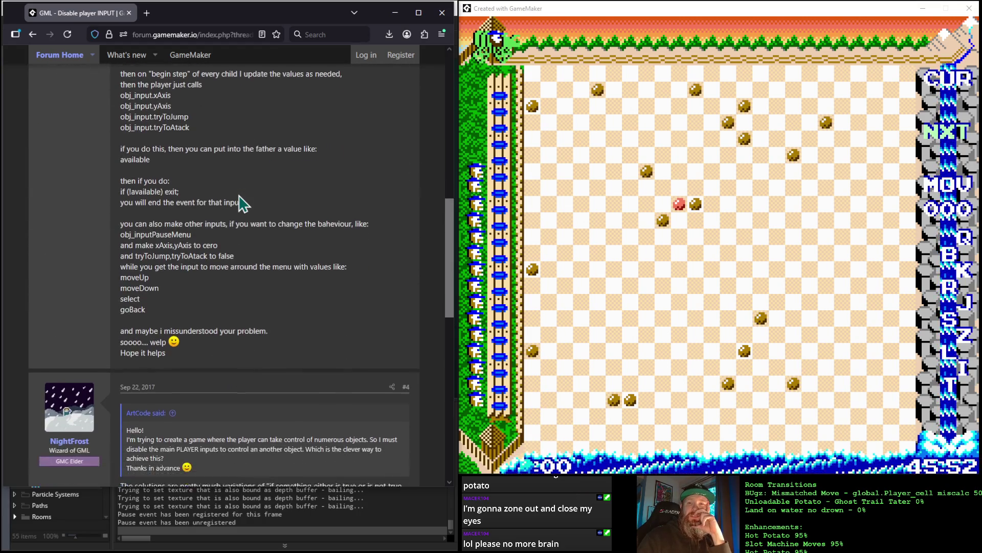
pyautogui.scroll(5, 243, 204)
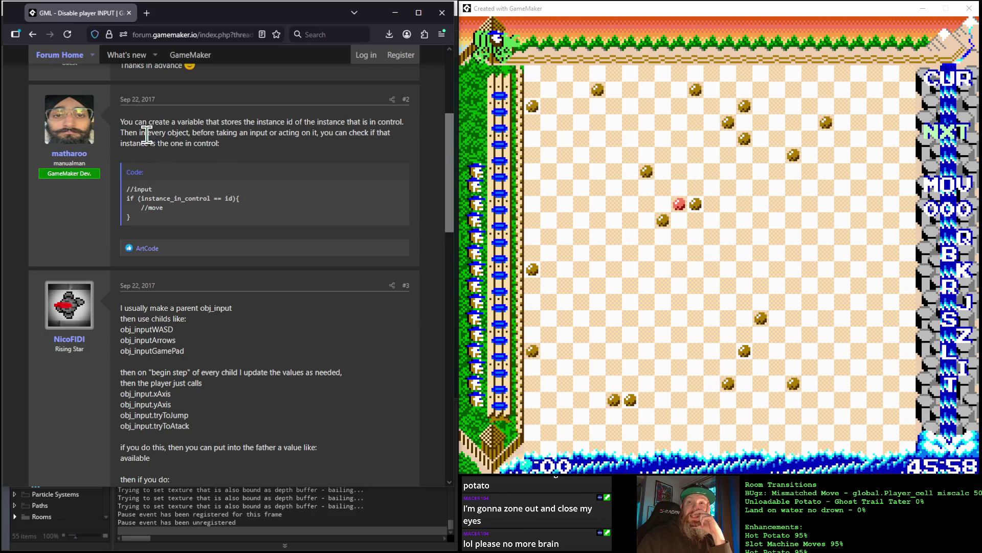
pyautogui.moveTo(138, 134); pyautogui.dragTo(192, 133)
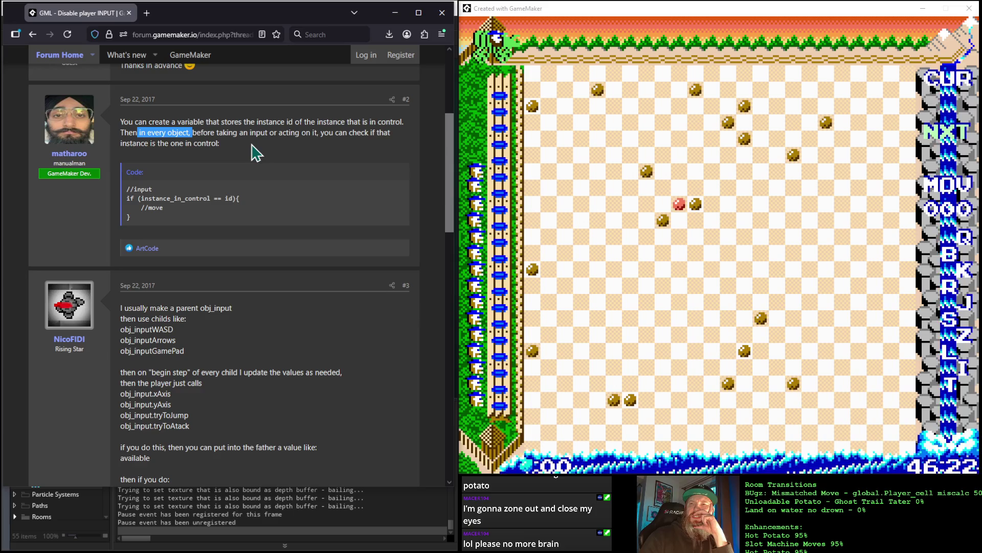
pyautogui.scroll(-7, 255, 153)
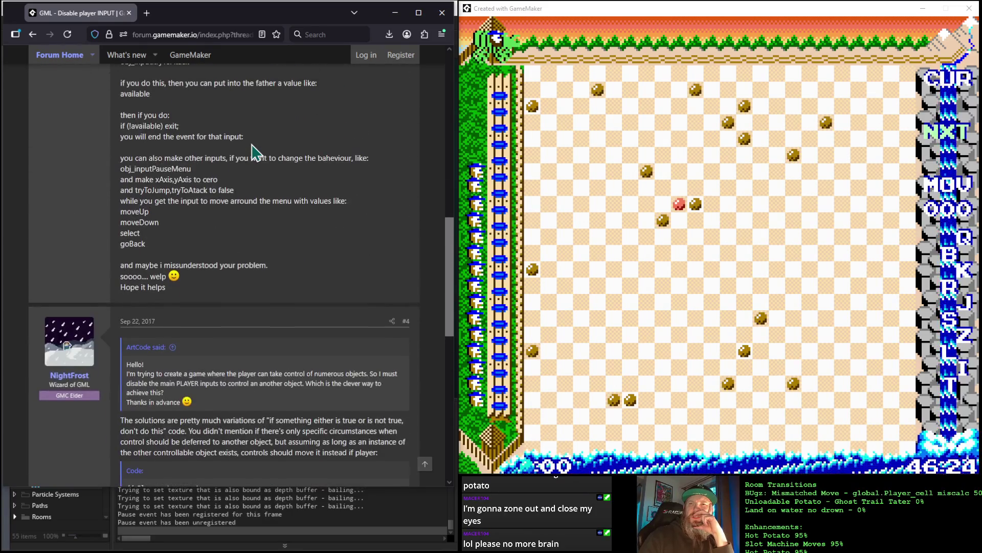
pyautogui.scroll(-4, 255, 152)
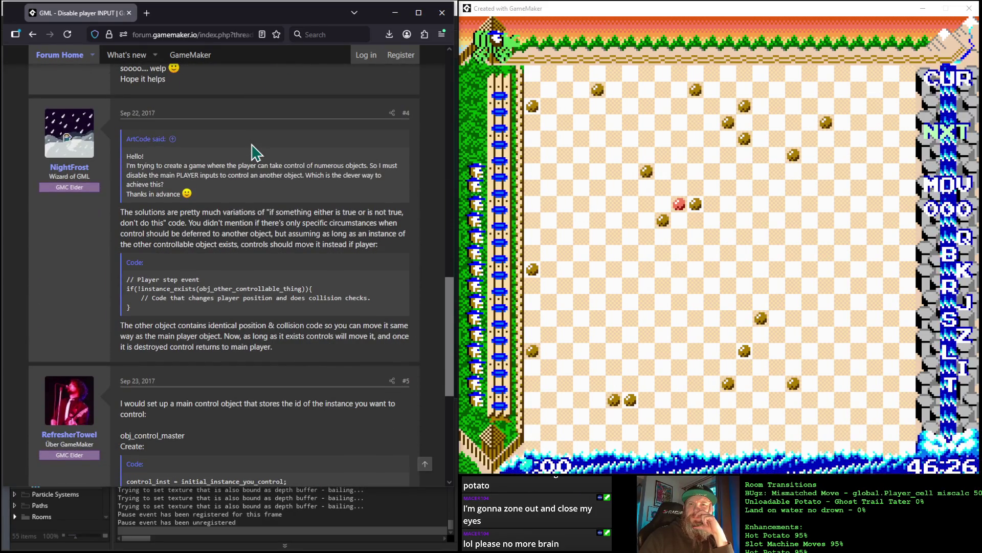
pyautogui.scroll(-6, 256, 153)
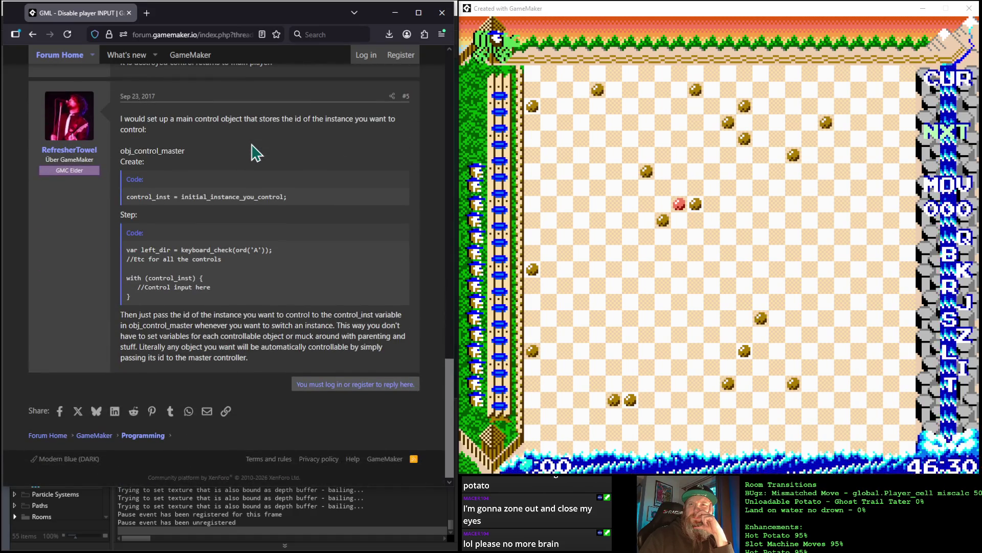
# Return to the 'gml input ignore' Google results, skim them, and minimize Firefox
pyautogui.click(34, 36)
pyautogui.scroll(-5, 248, 300)
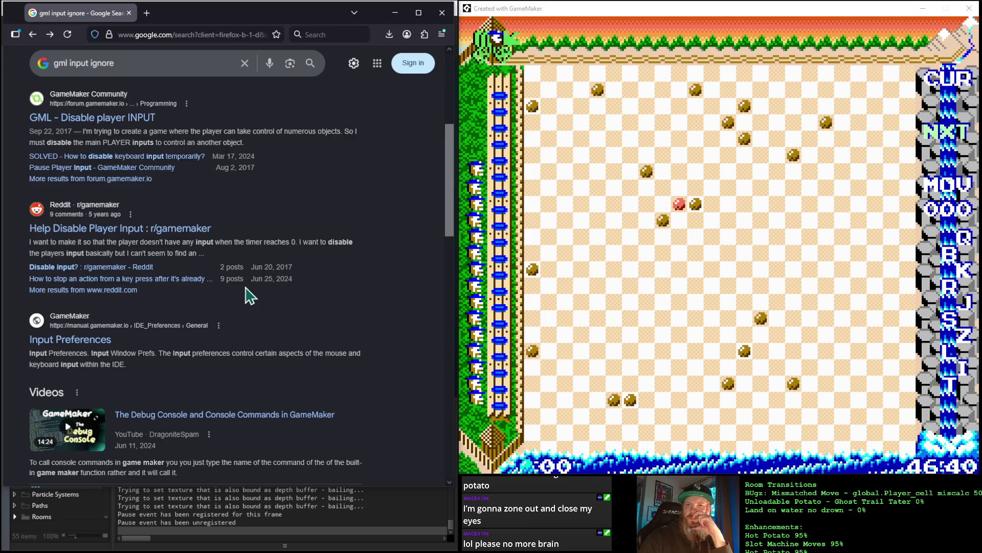
pyautogui.scroll(-1, 249, 295)
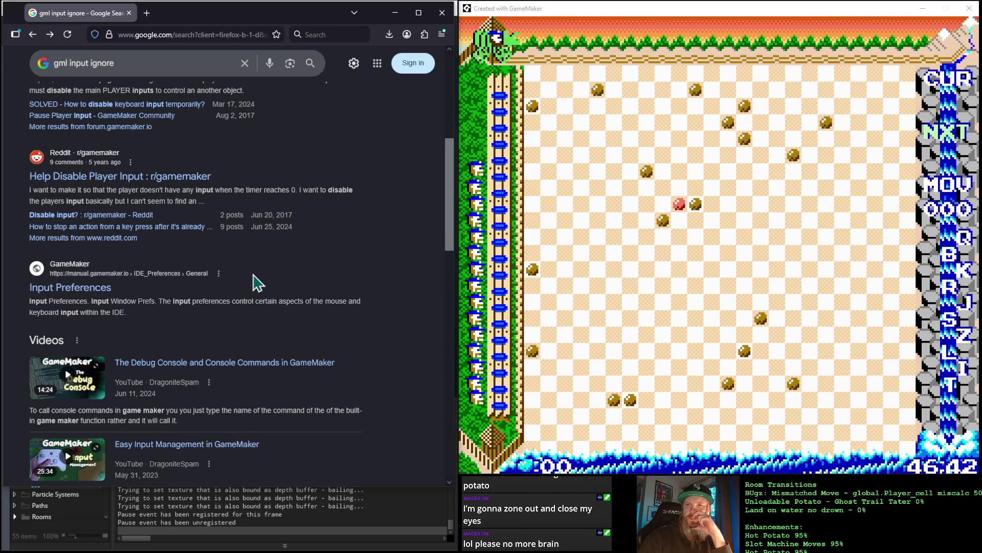
pyautogui.scroll(-8, 260, 267)
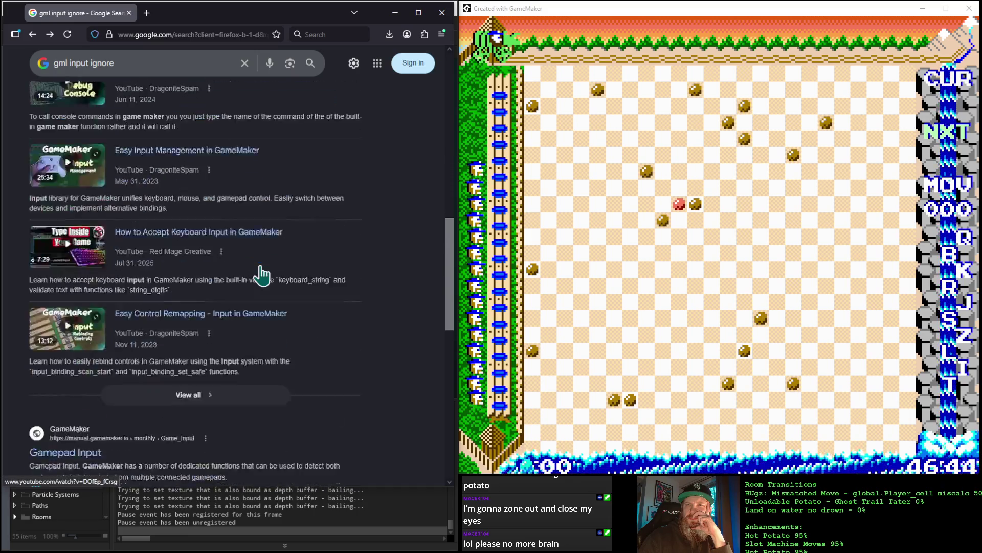
pyautogui.scroll(4, 262, 274)
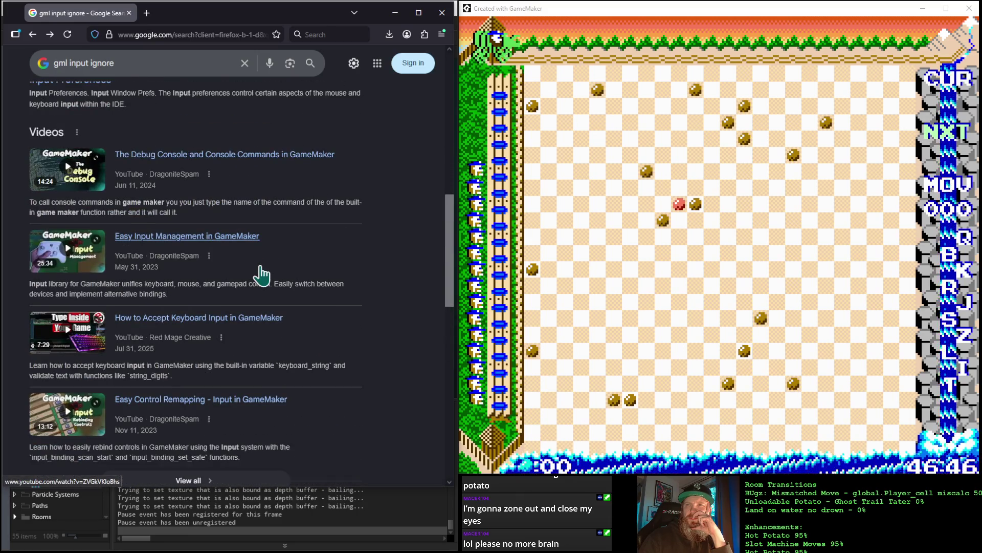
pyautogui.scroll(-7, 261, 275)
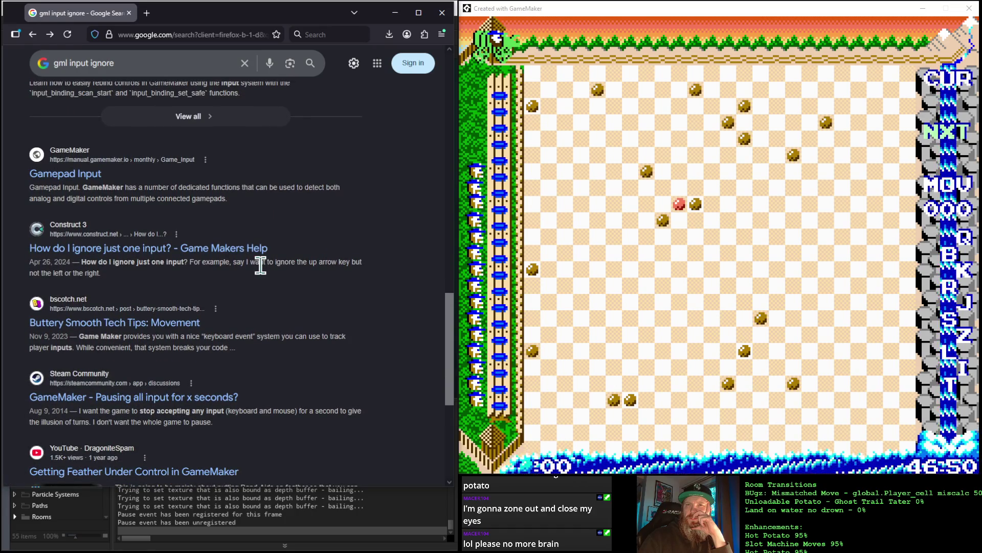
pyautogui.scroll(-1, 260, 265)
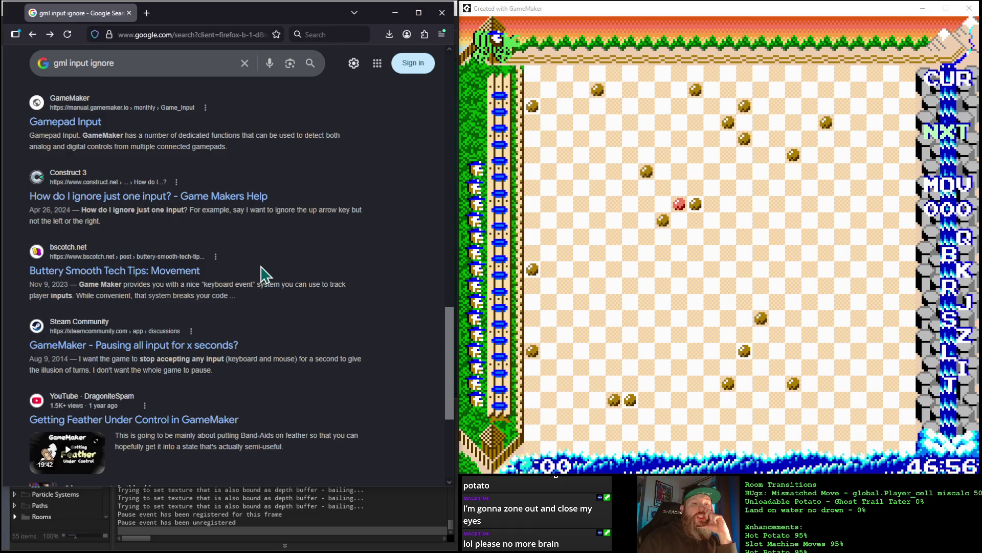
pyautogui.scroll(-4, 261, 273)
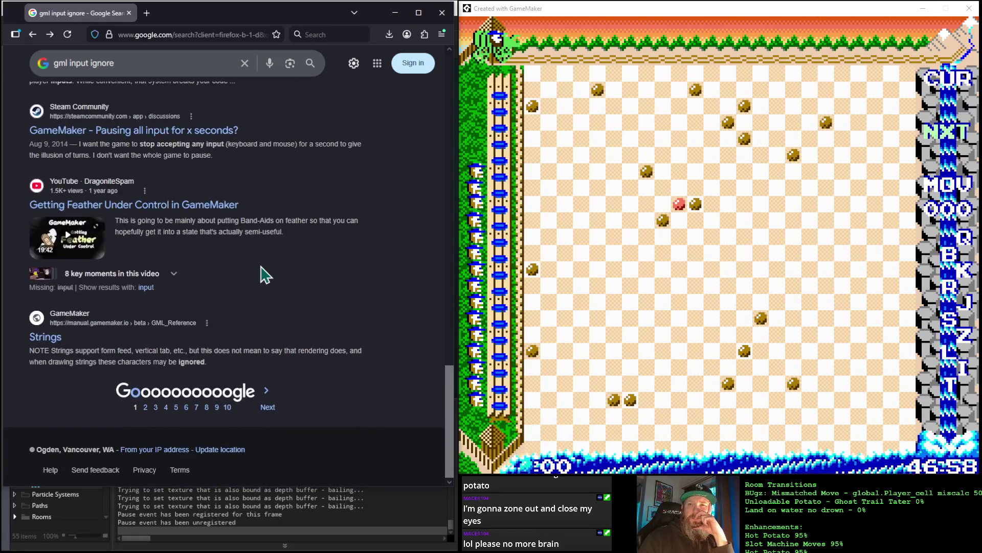
pyautogui.scroll(15, 265, 275)
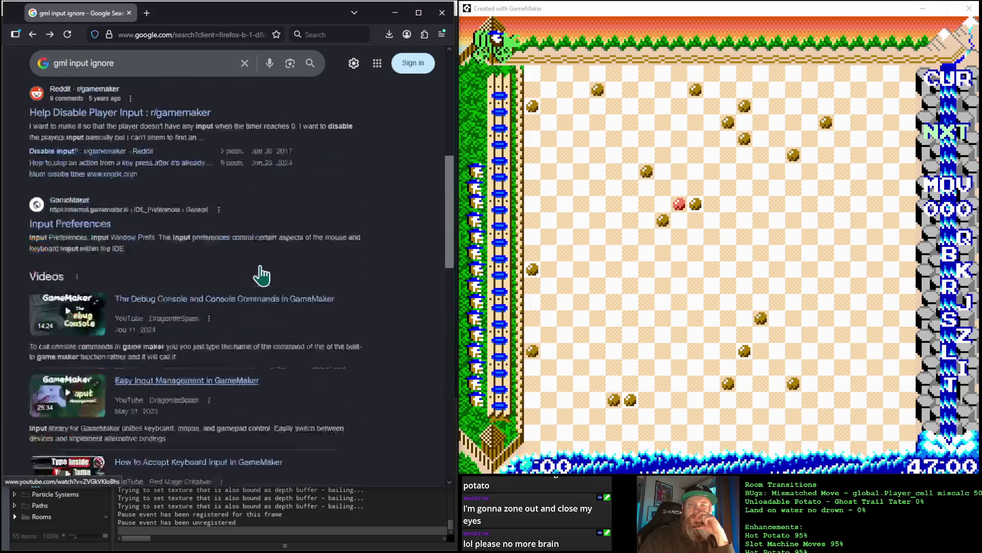
pyautogui.click(396, 13)
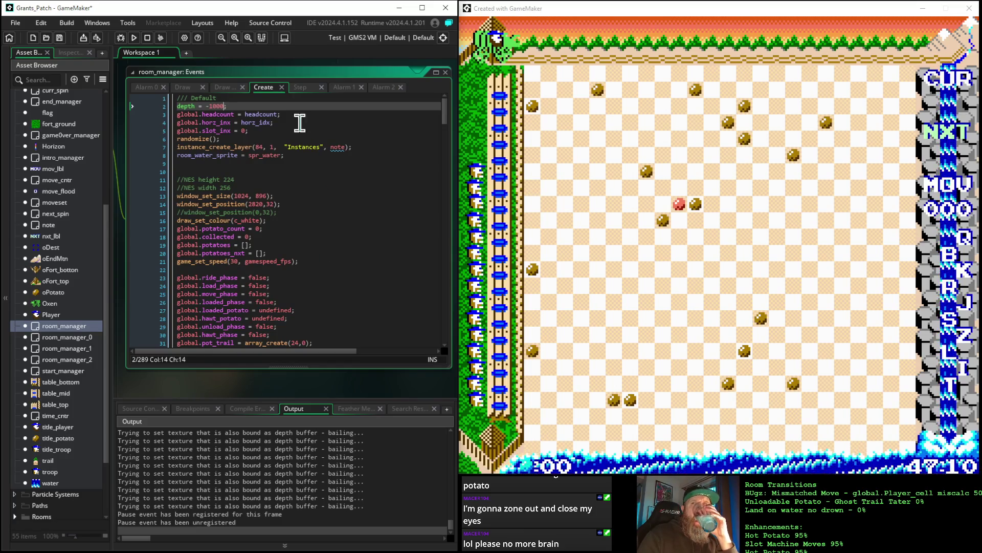
pyautogui.write(';')
# Start a new line after depth = -1000 in the Create code and type alarm[2] =
pyautogui.click(254, 99)
pyautogui.click(249, 106)
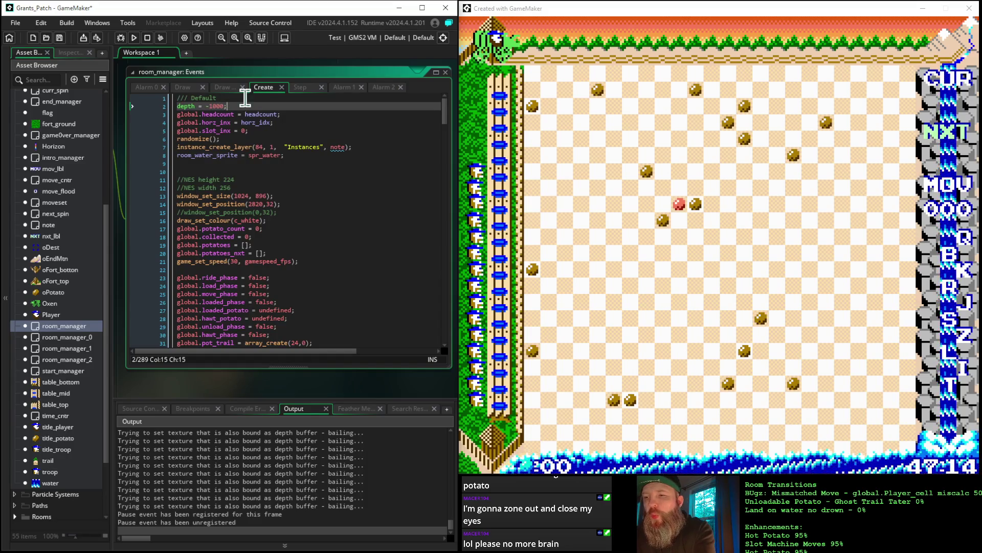
pyautogui.press('Return')
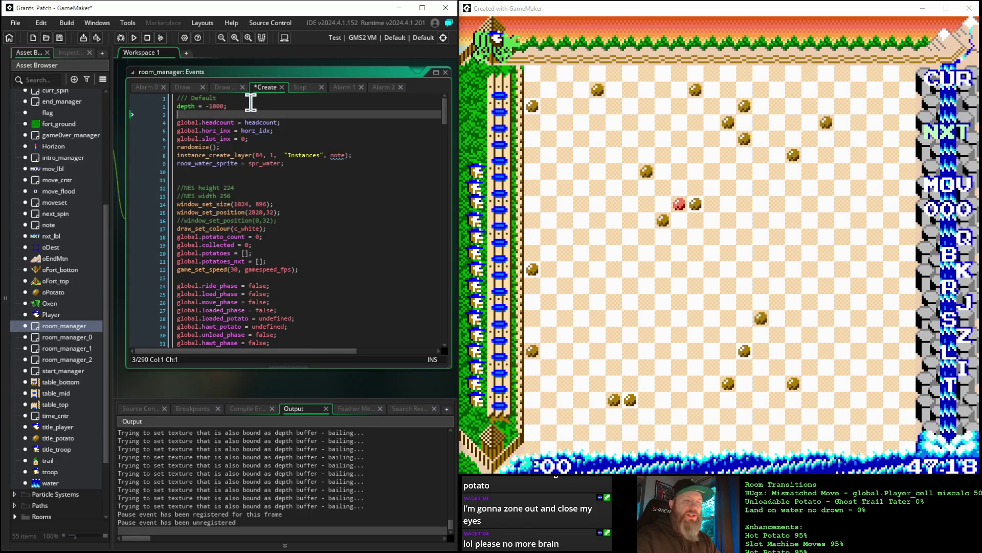
pyautogui.write('alarm')
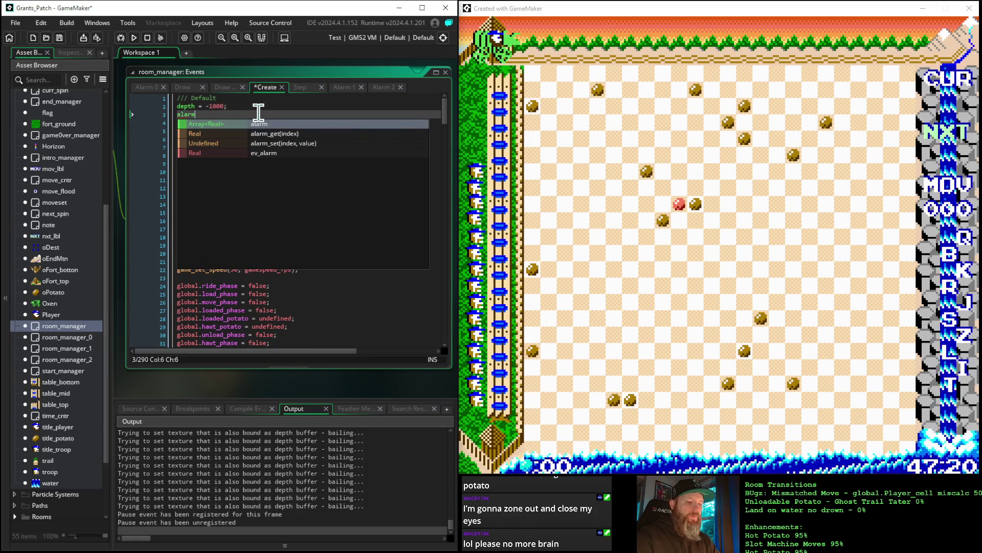
pyautogui.write('[2] = 112;')
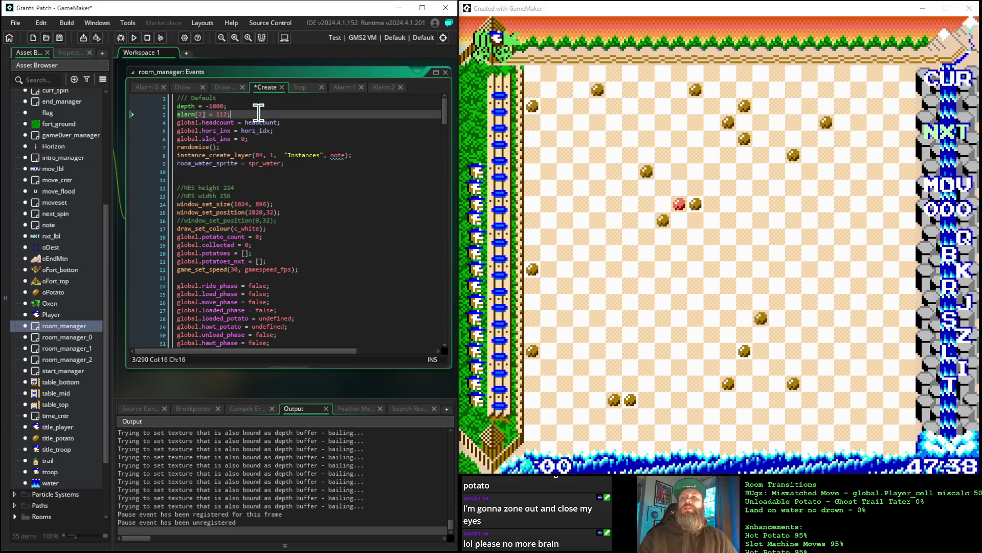
# Add an Alarm 2 event to room_manager from its object editor's Events panel
pyautogui.moveTo(154, 381)
pyautogui.mouseDown()
pyautogui.moveTo(219, 385)
pyautogui.moveTo(331, 363)
pyautogui.moveTo(366, 345)
pyautogui.moveTo(394, 357)
pyautogui.mouseUp()
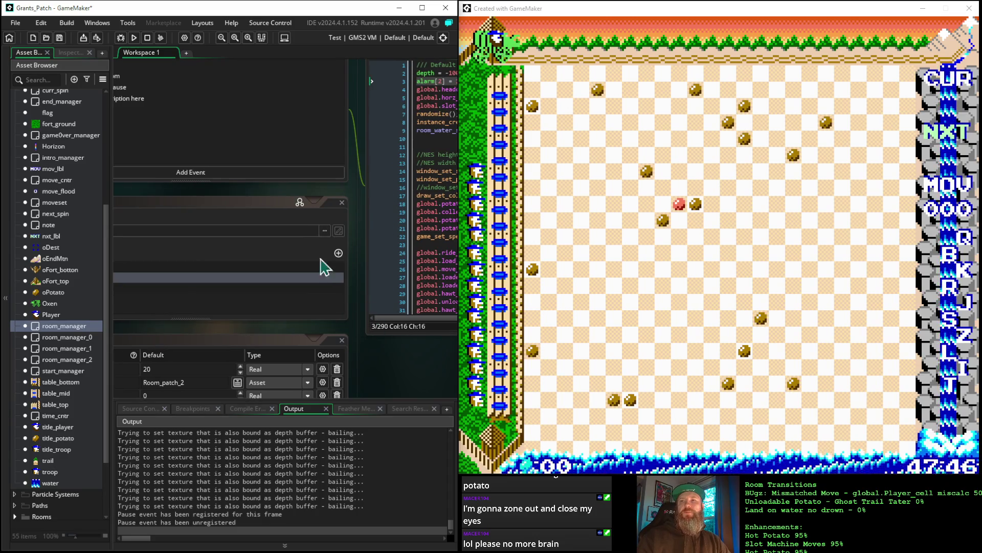
pyautogui.moveTo(198, 201)
pyautogui.mouseDown()
pyautogui.moveTo(301, 220)
pyautogui.moveTo(336, 247)
pyautogui.moveTo(314, 241)
pyautogui.mouseUp()
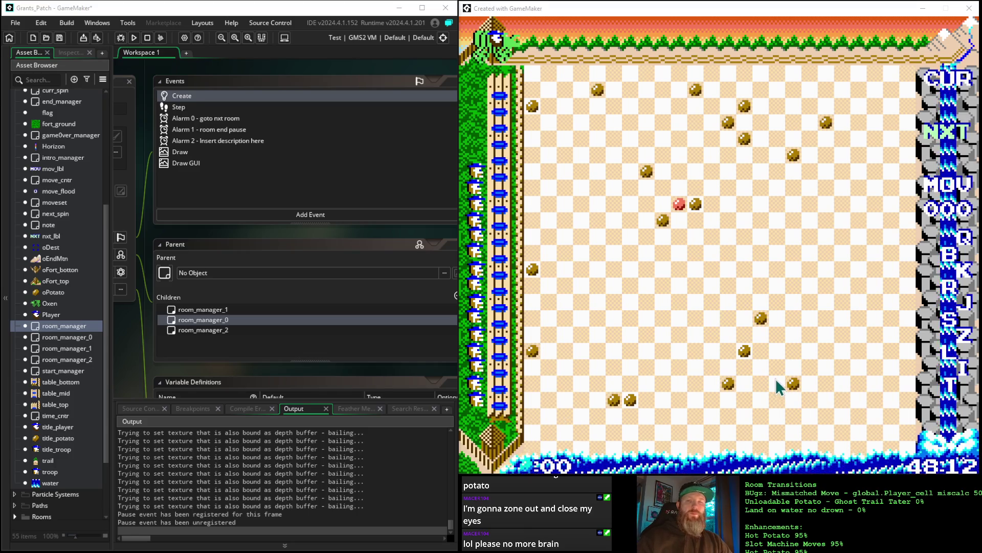
pyautogui.click(254, 141)
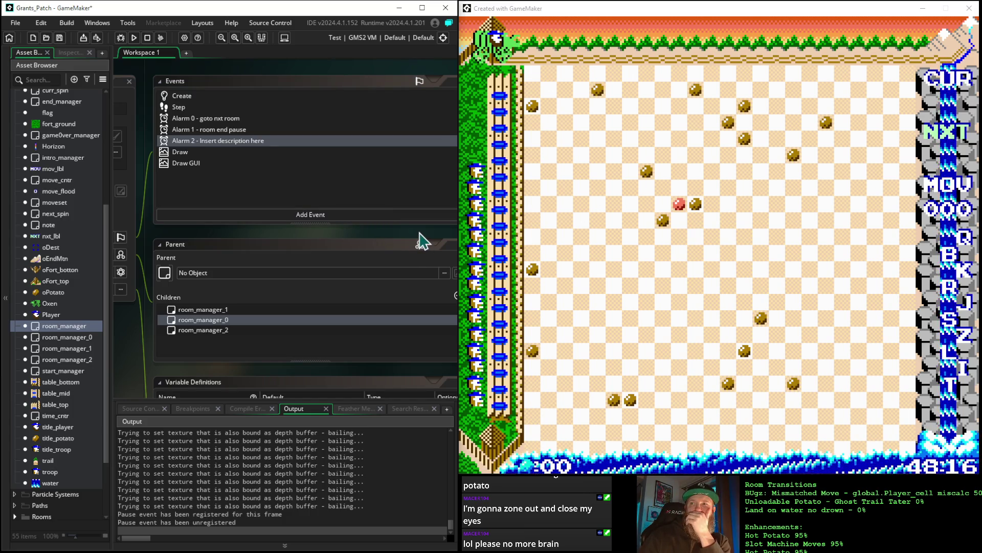
pyautogui.moveTo(368, 235)
pyautogui.mouseDown()
pyautogui.moveTo(183, 215)
pyautogui.moveTo(367, 251)
pyautogui.mouseUp()
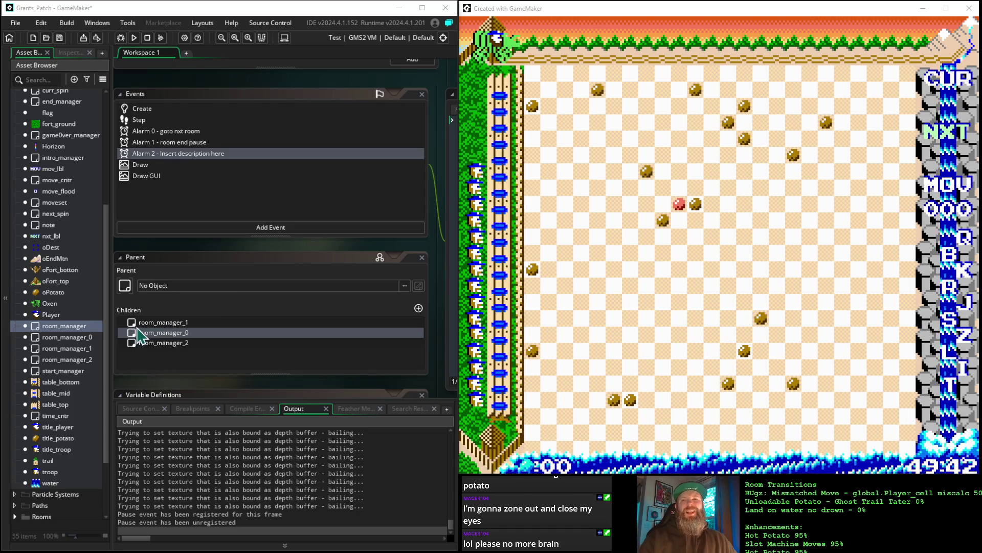
pyautogui.click(141, 120)
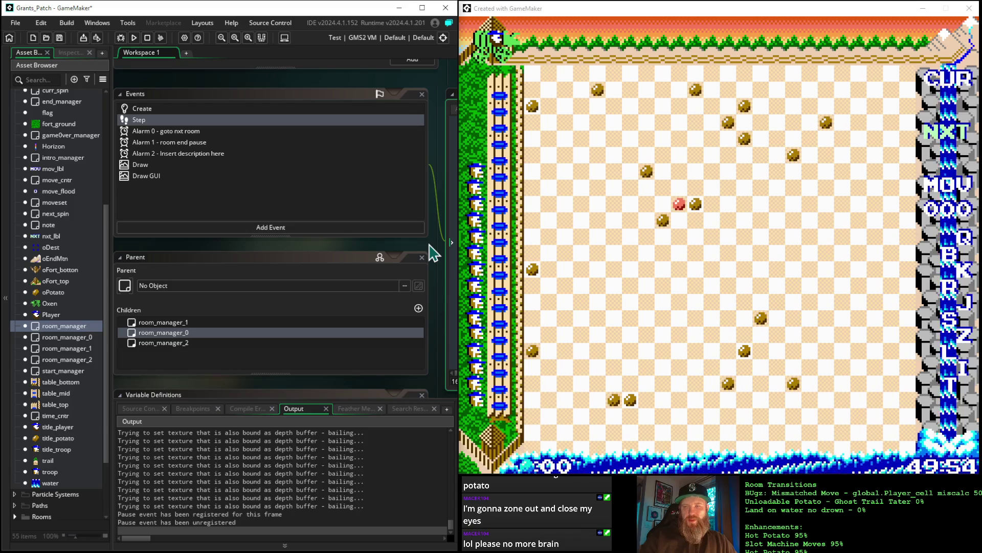
# Unfold the Step event's space-key check and select the global.ride_phase = true line
pyautogui.moveTo(421, 250)
pyautogui.mouseDown()
pyautogui.moveTo(235, 235)
pyautogui.moveTo(175, 226)
pyautogui.moveTo(163, 210)
pyautogui.mouseUp()
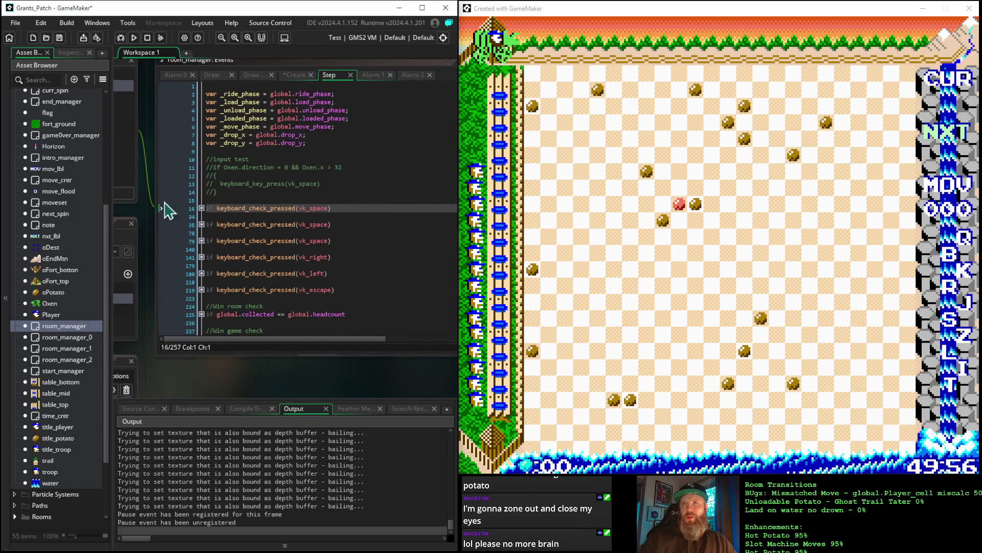
pyautogui.click(202, 208)
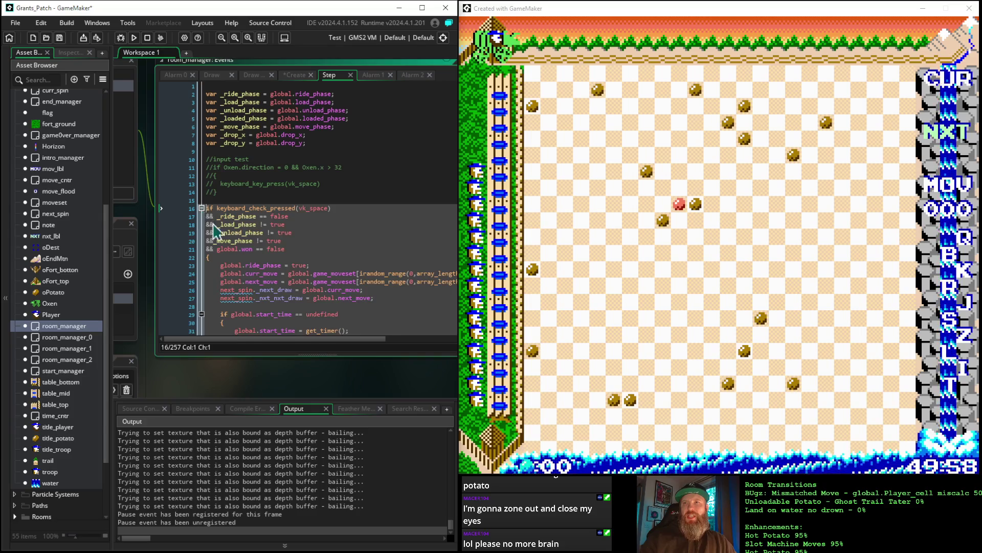
pyautogui.moveTo(318, 265); pyautogui.dragTo(164, 265)
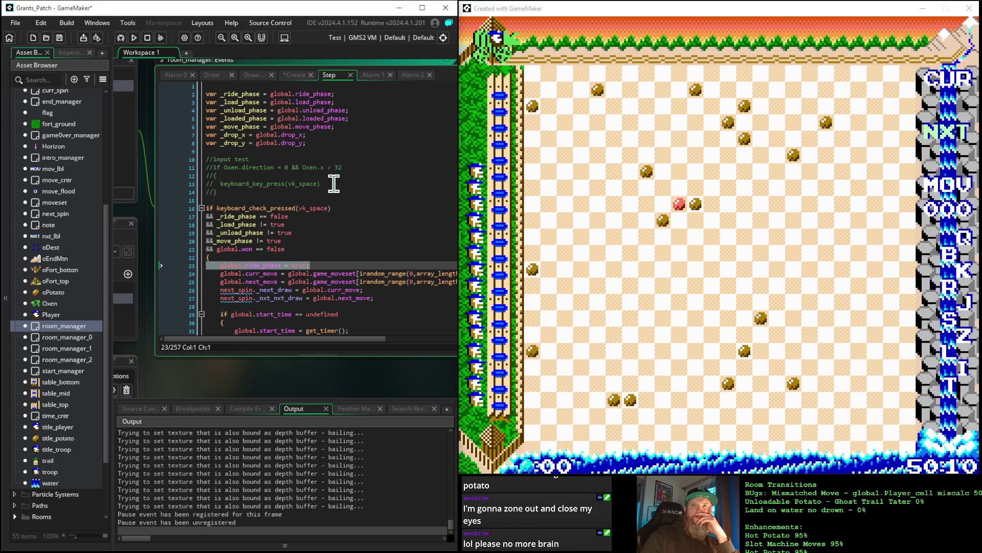
pyautogui.click(298, 75)
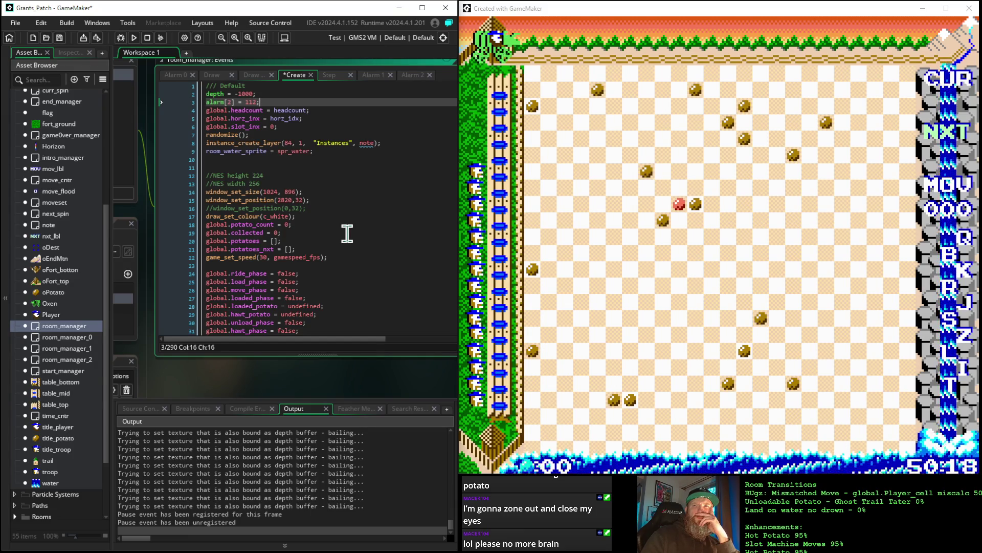
# Scroll through the Create code to review the depth, alarm[2] and global phase variable setup
pyautogui.scroll(-5, 347, 234)
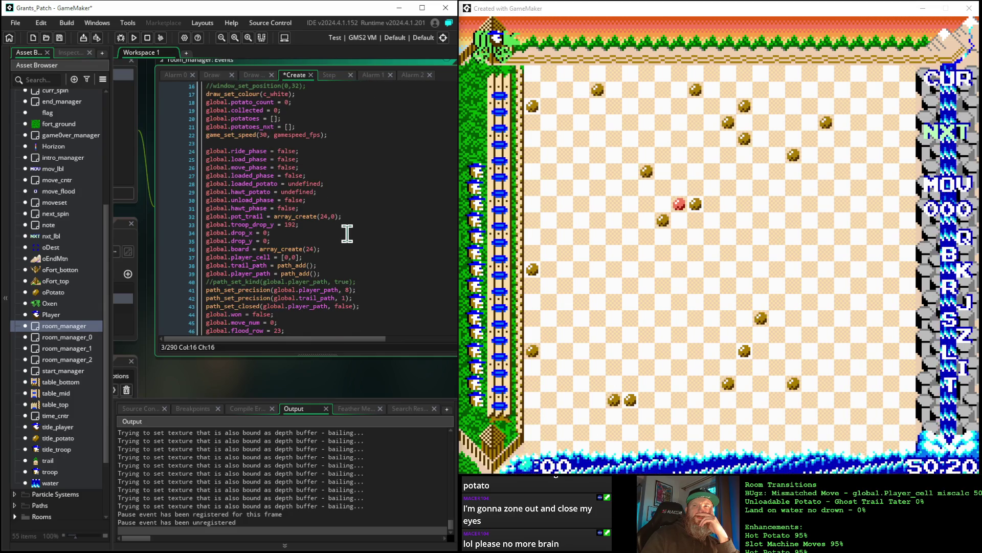
pyautogui.scroll(2, 347, 233)
pyautogui.scroll(-2, 347, 233)
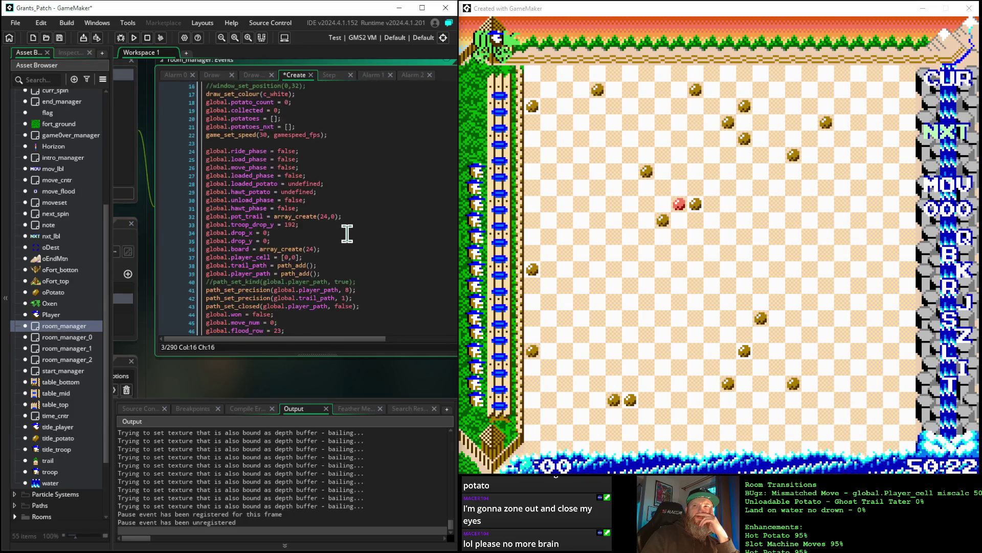
pyautogui.scroll(-5, 347, 233)
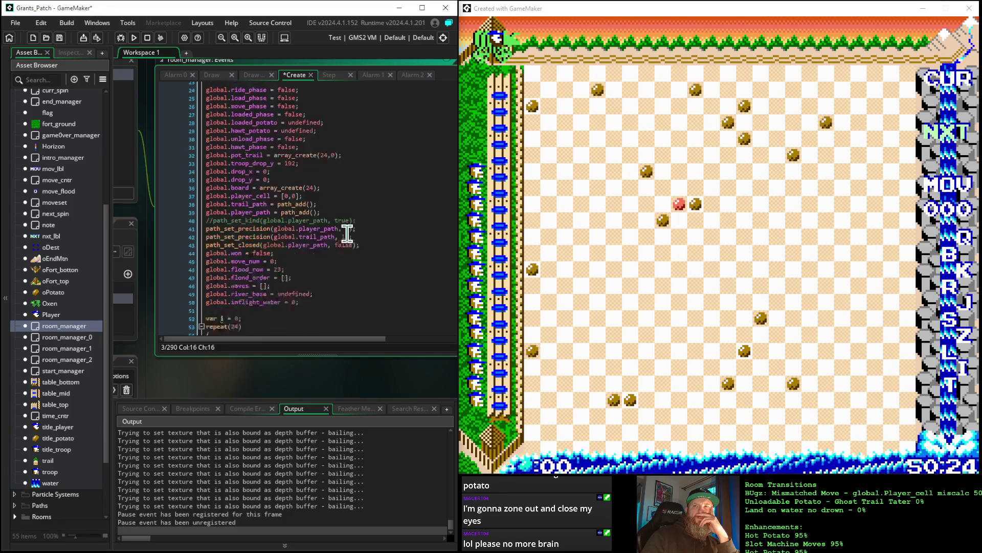
pyautogui.scroll(4, 347, 233)
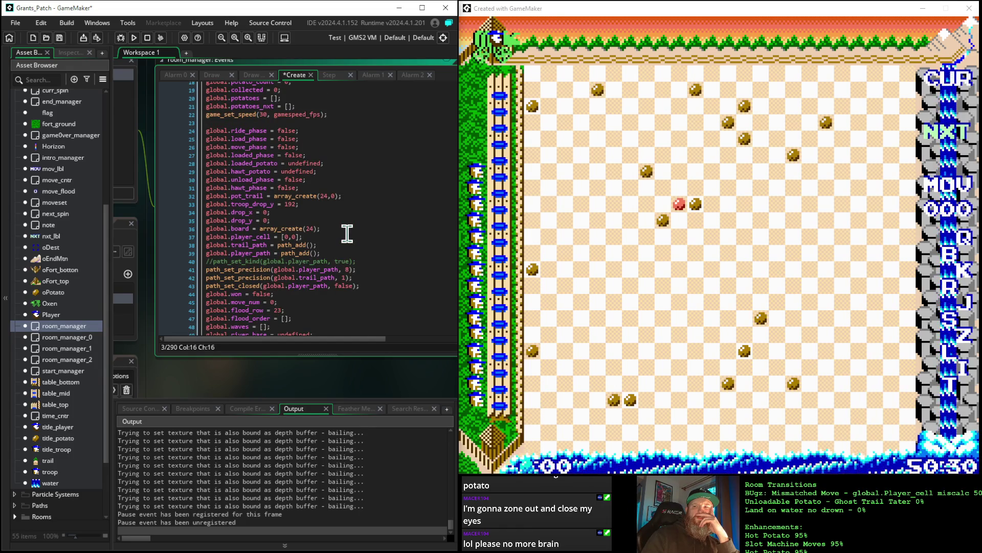
pyautogui.scroll(6, 346, 234)
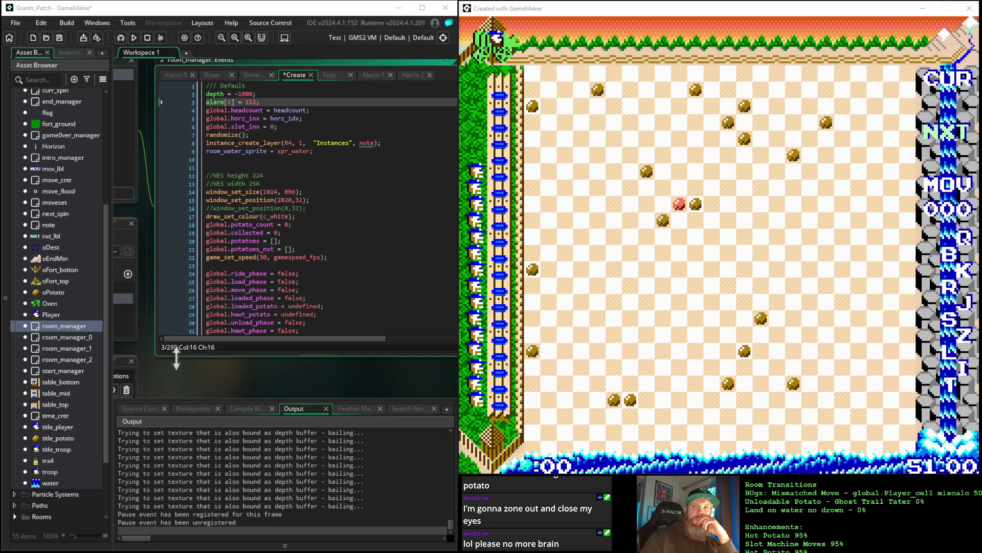
pyautogui.moveTo(176, 368)
pyautogui.mouseDown()
pyautogui.moveTo(313, 405)
pyautogui.moveTo(211, 362)
pyautogui.moveTo(174, 373)
pyautogui.mouseUp()
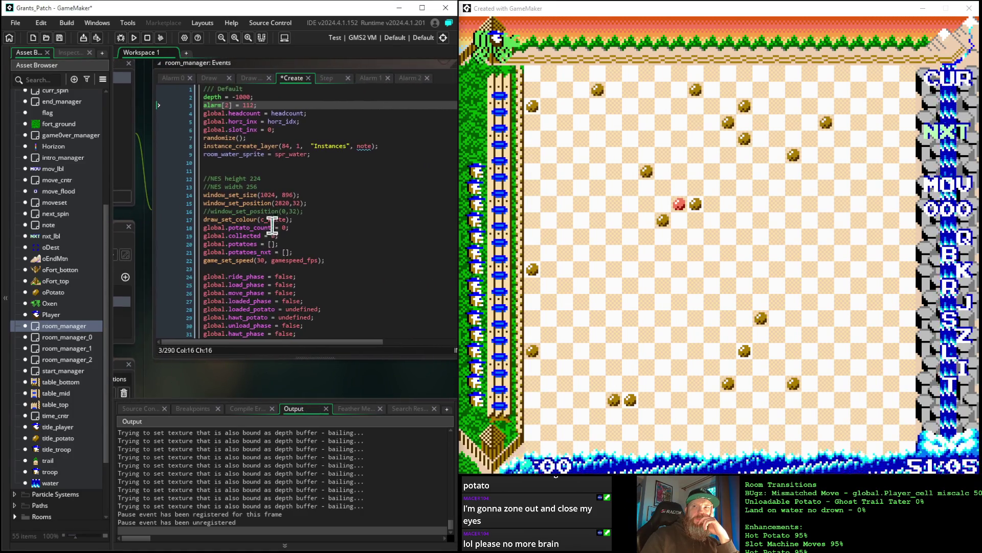
# Select the _move_phase != true condition in room_manager's Step event code
pyautogui.click(327, 79)
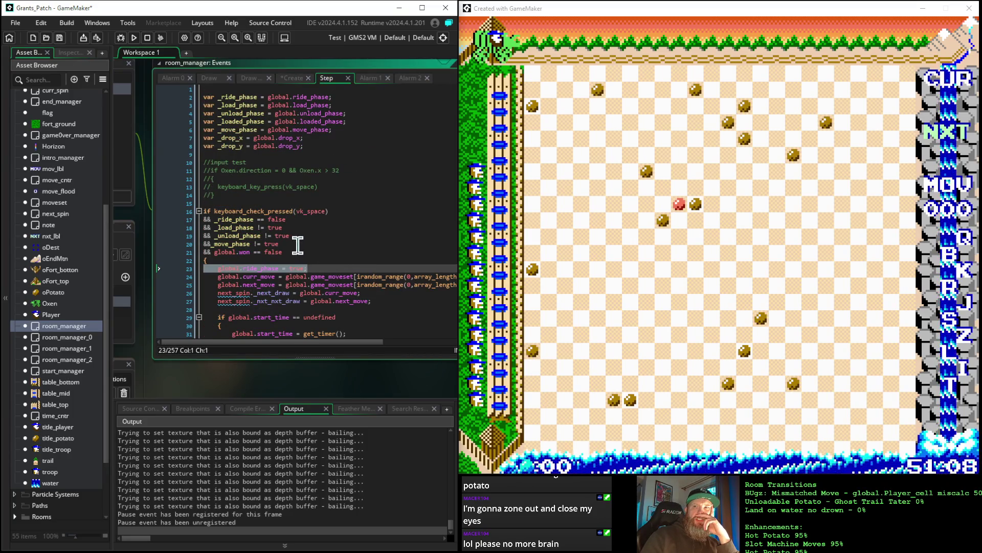
pyautogui.moveTo(297, 244)
pyautogui.mouseDown()
pyautogui.moveTo(191, 254)
pyautogui.moveTo(213, 251)
pyautogui.mouseUp()
pyautogui.hotkey('ctrl', 'c')
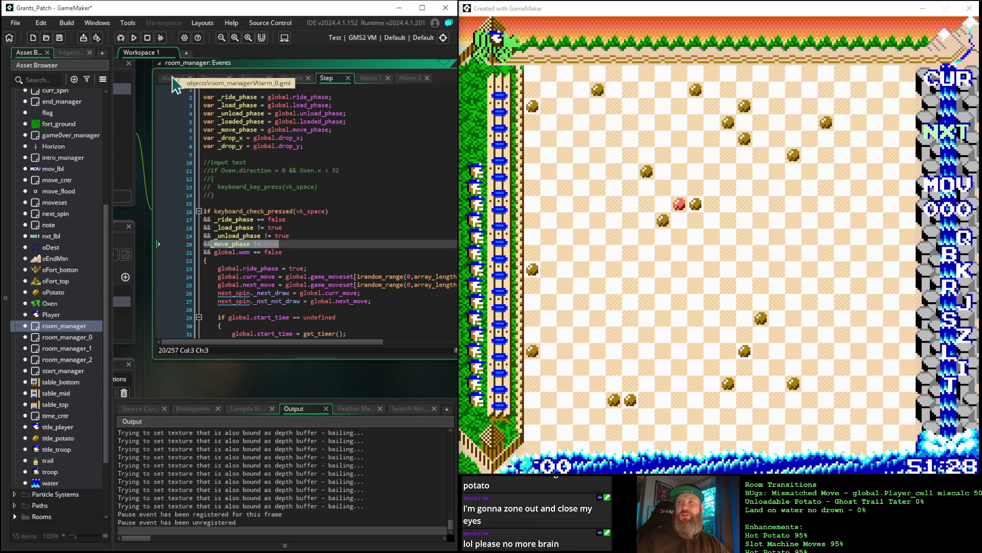
pyautogui.click(410, 78)
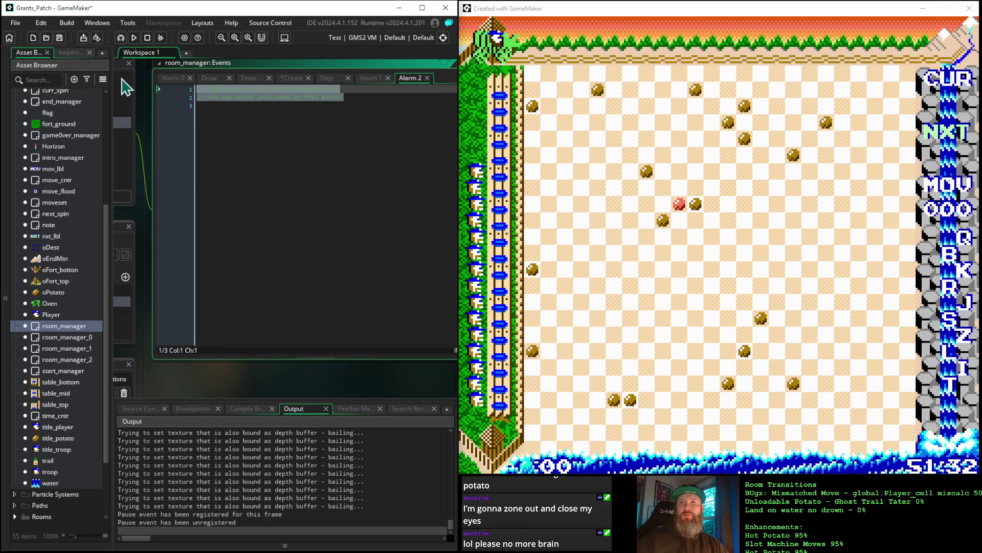
# Paste _move_phase != true into Alarm 2 and replace true with false
pyautogui.hotkey('ctrl', 'v')
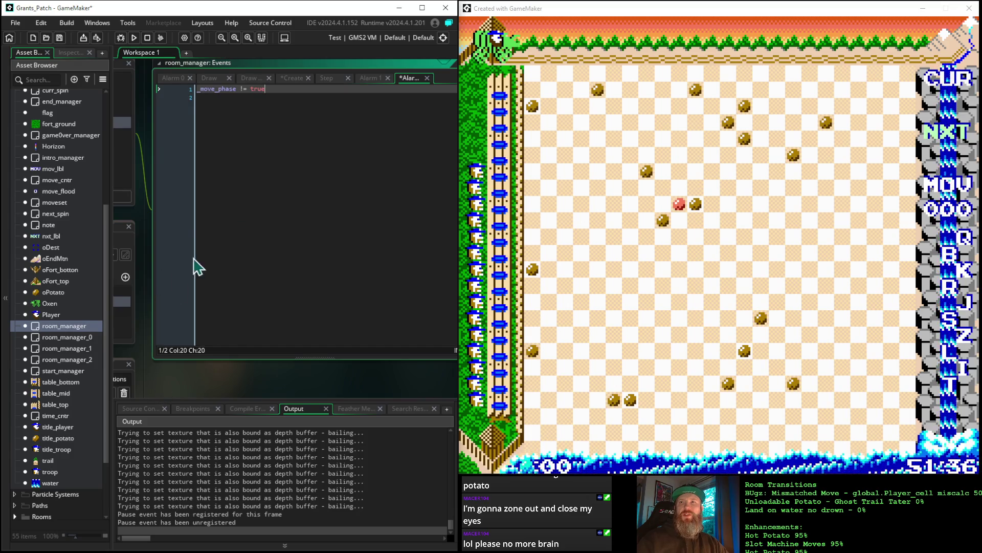
pyautogui.click(244, 89)
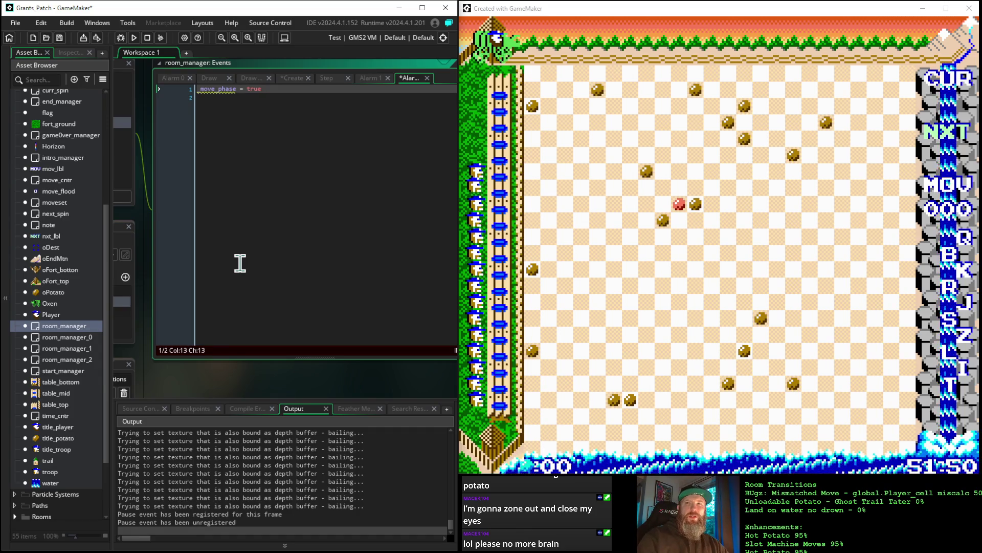
pyautogui.press('Right')
pyautogui.press('Right')
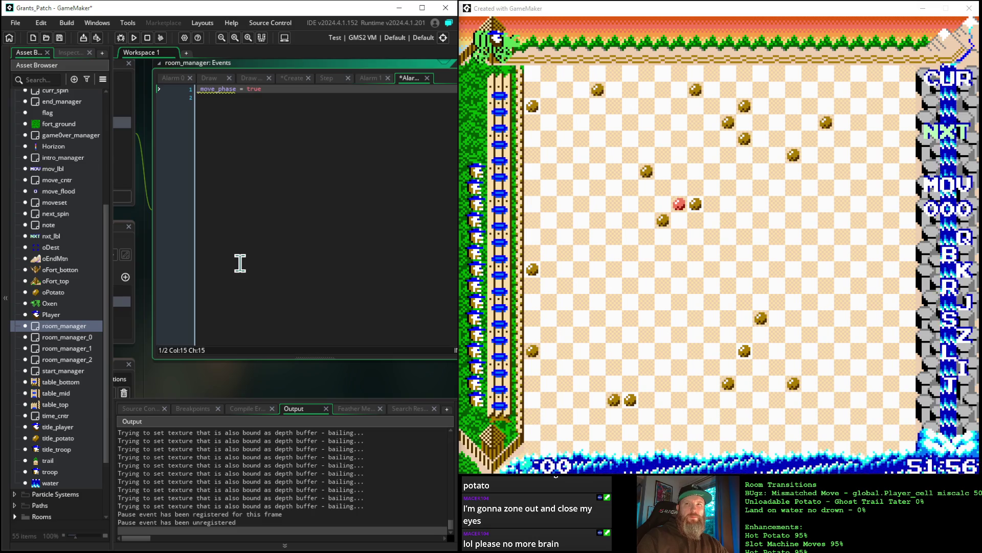
pyautogui.hotkey('shift', 'Right')
pyautogui.hotkey('shift', 'Right')
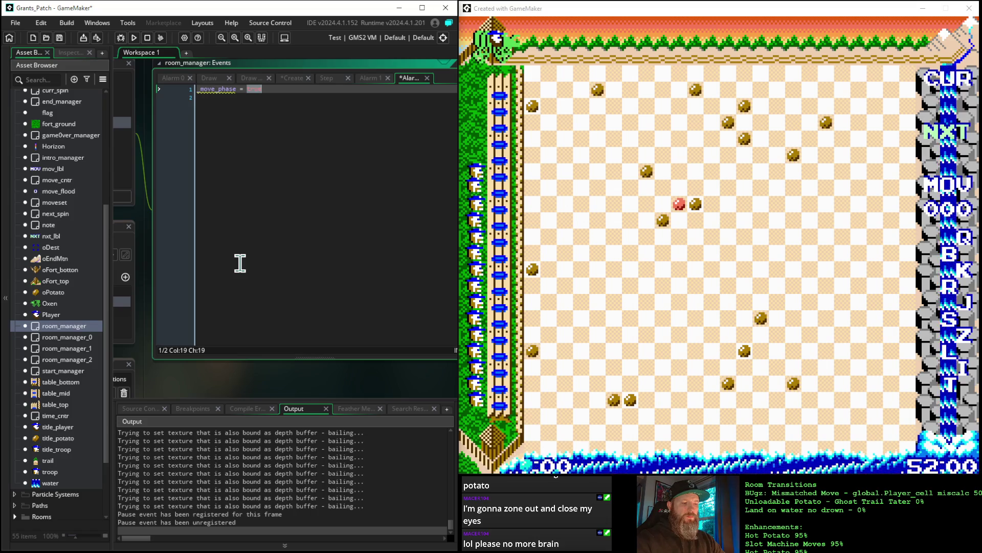
pyautogui.write('fa')
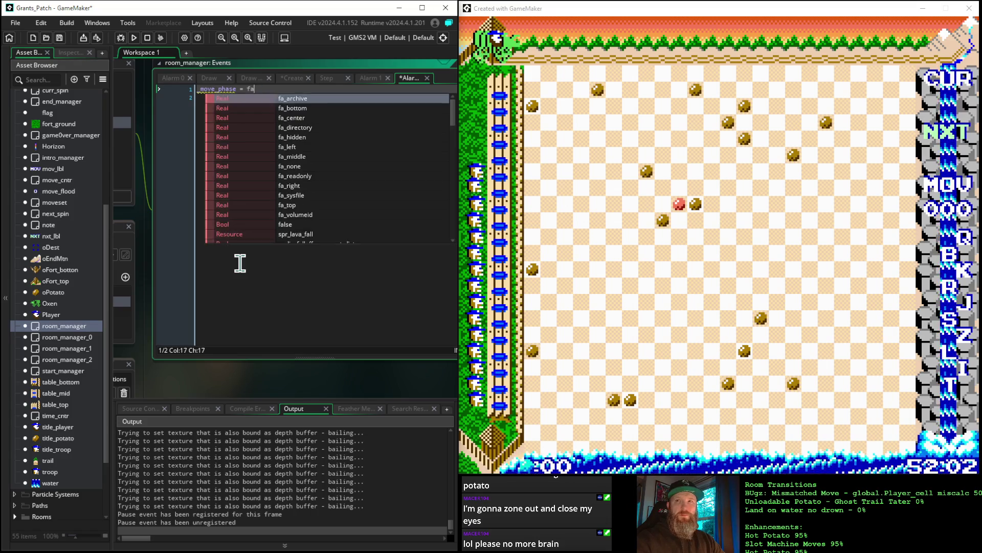
pyautogui.write('lse;')
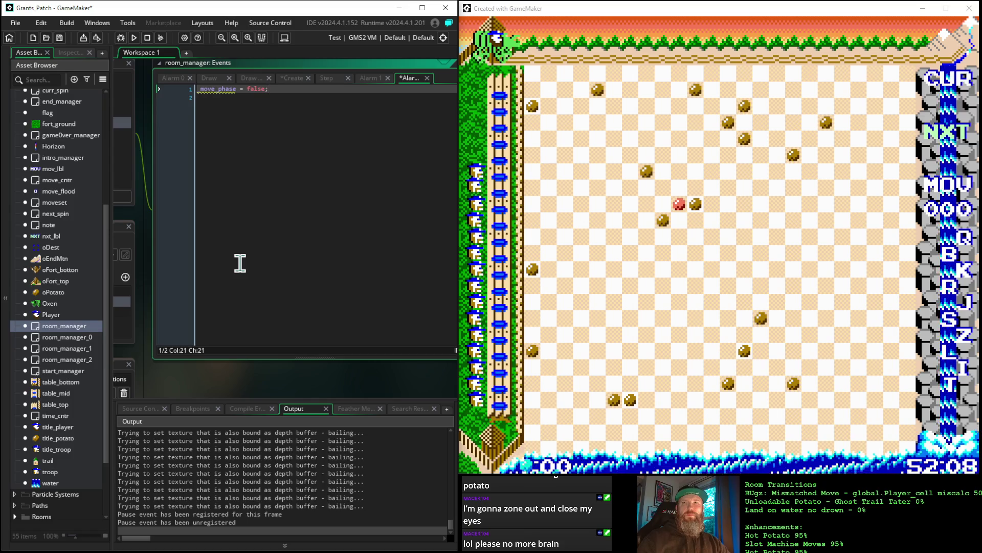
# In room_manager's event list, select Alarm 1, then return to Alarm 2
pyautogui.moveTo(169, 397); pyautogui.dragTo(351, 390)
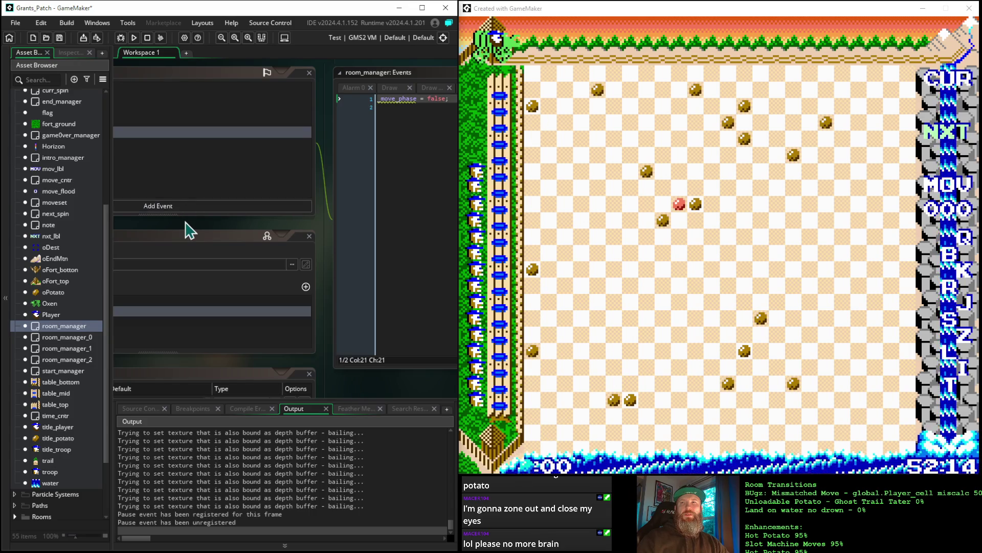
pyautogui.moveTo(203, 234)
pyautogui.mouseDown()
pyautogui.moveTo(313, 243)
pyautogui.moveTo(179, 213)
pyautogui.moveTo(108, 217)
pyautogui.moveTo(290, 241)
pyautogui.mouseUp()
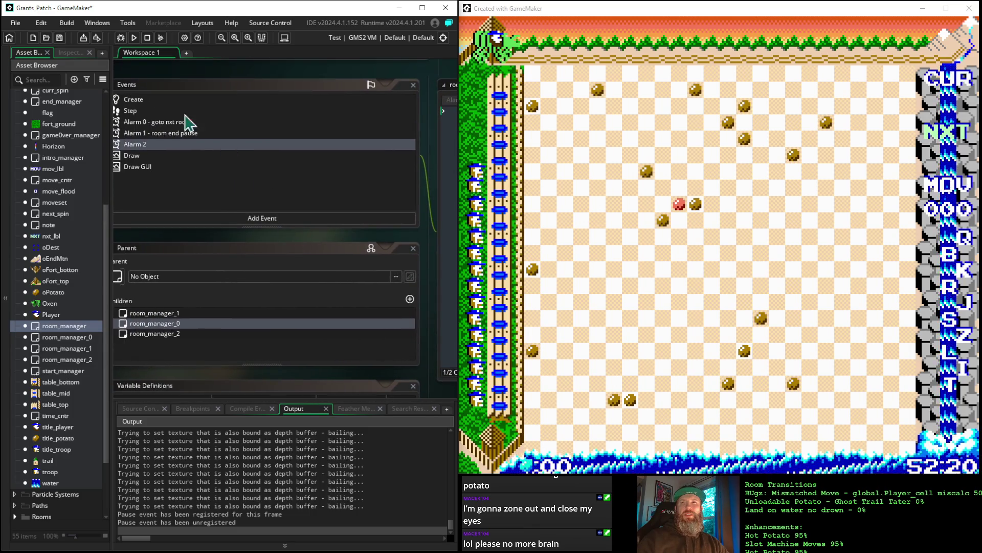
pyautogui.click(163, 133)
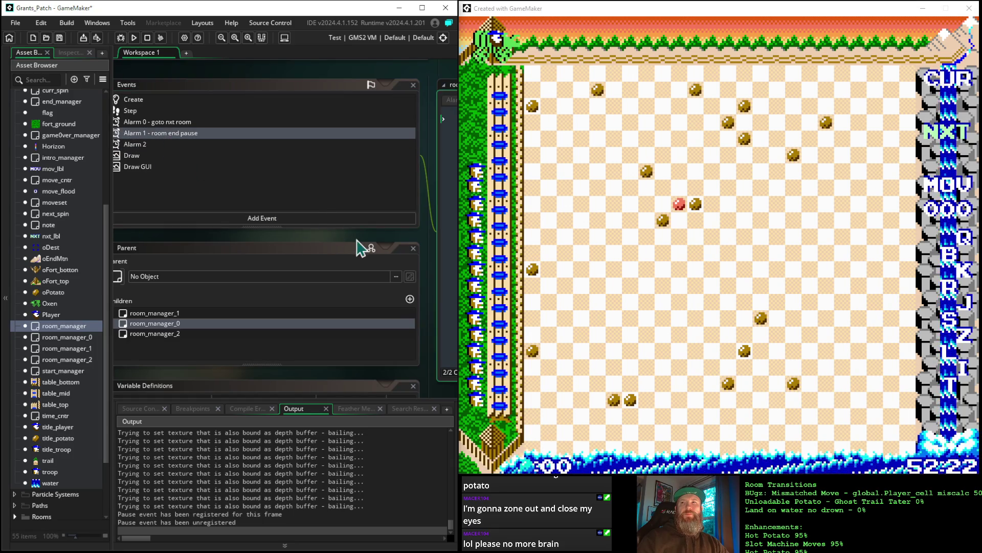
pyautogui.moveTo(362, 241)
pyautogui.mouseDown()
pyautogui.moveTo(266, 234)
pyautogui.moveTo(398, 246)
pyautogui.mouseUp()
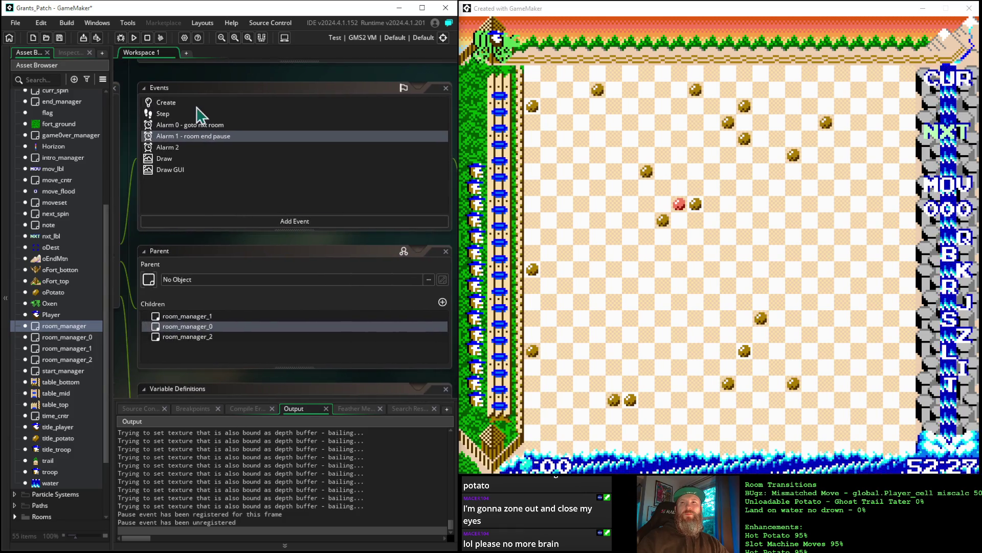
pyautogui.click(170, 149)
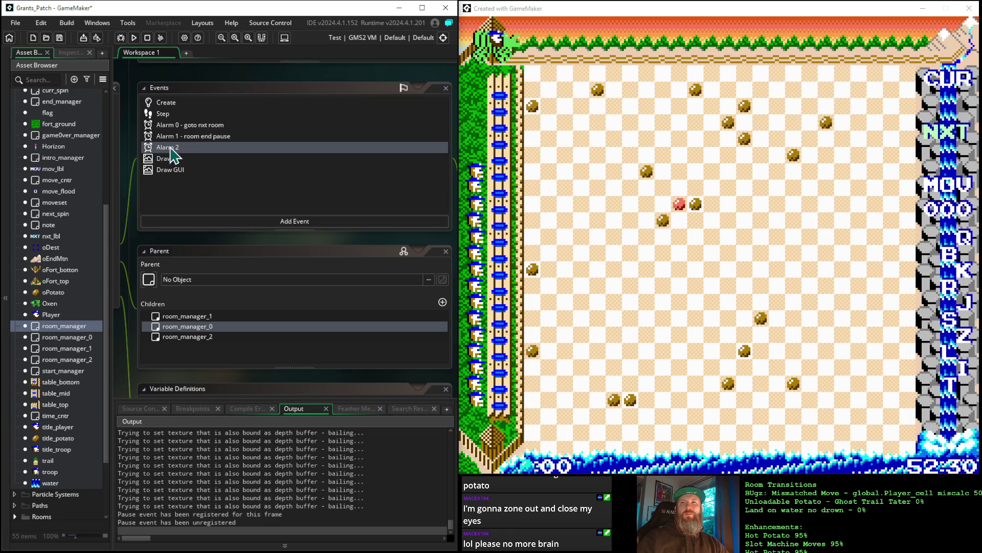
pyautogui.moveTo(408, 246)
pyautogui.mouseDown()
pyautogui.moveTo(119, 229)
pyautogui.moveTo(397, 231)
pyautogui.moveTo(381, 221)
pyautogui.mouseUp()
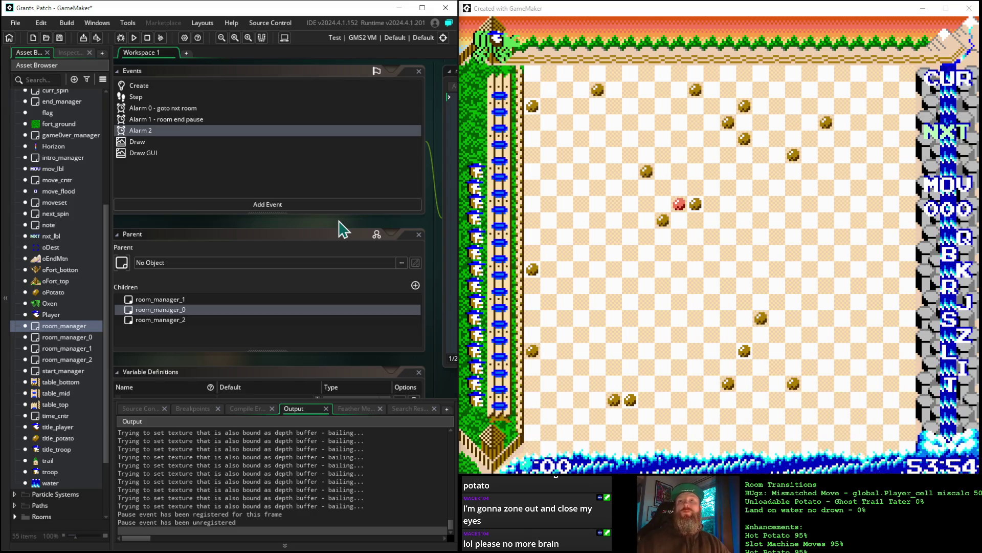
# Check Alarm 2's _move_phase warning and search the whole project for _move_phase
pyautogui.doubleClick(137, 131)
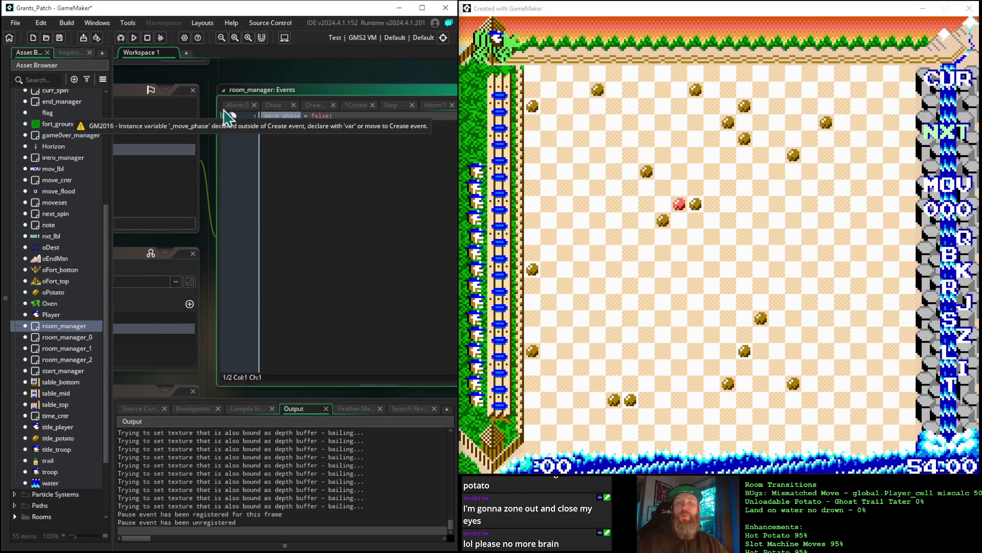
pyautogui.click(221, 115)
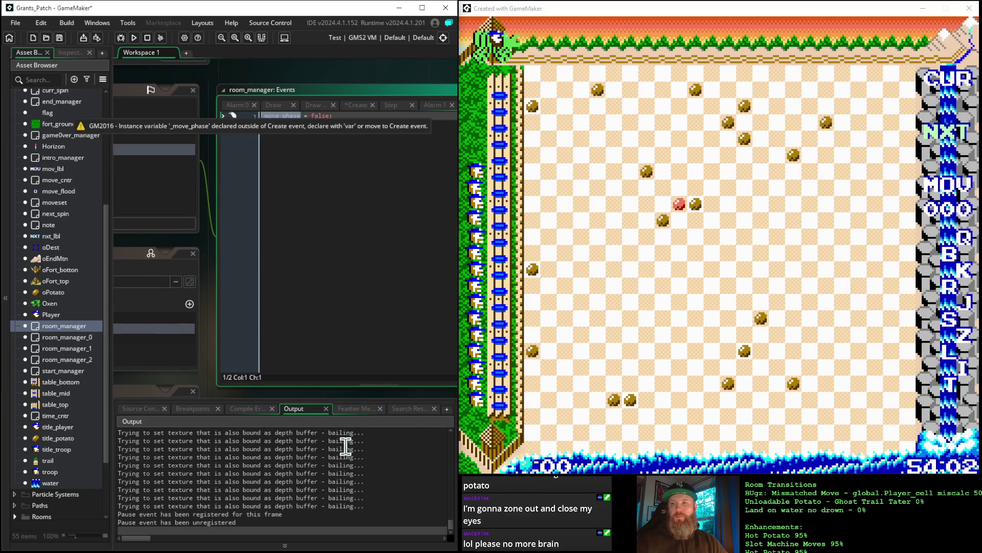
pyautogui.click(410, 409)
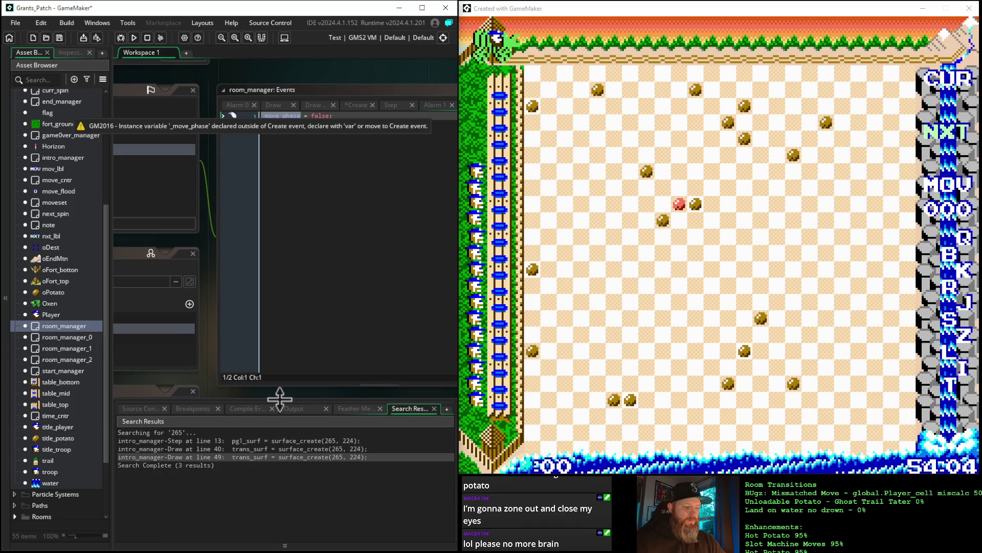
pyautogui.hotkey('ctrl', 'shift', 'f')
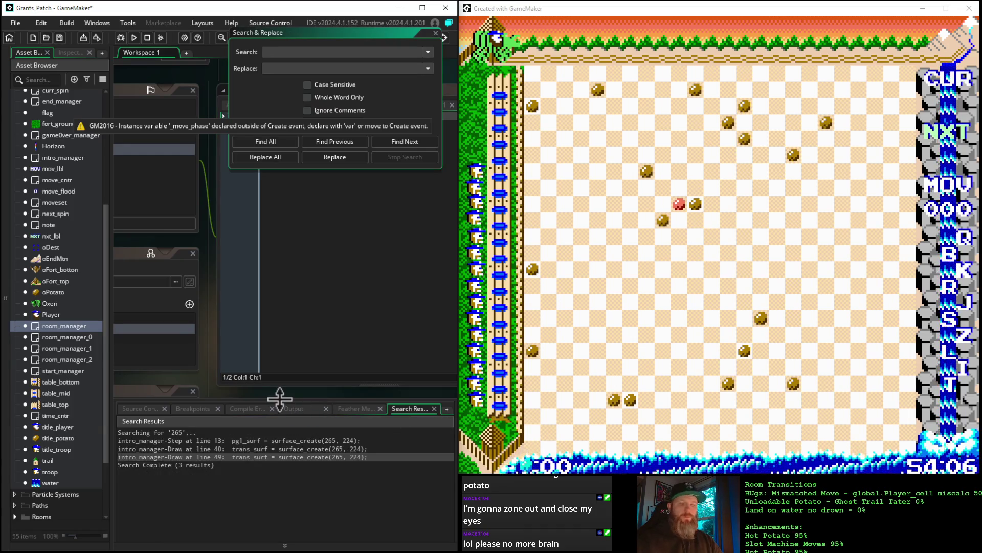
pyautogui.write('_move_phase')
pyautogui.press('Return')
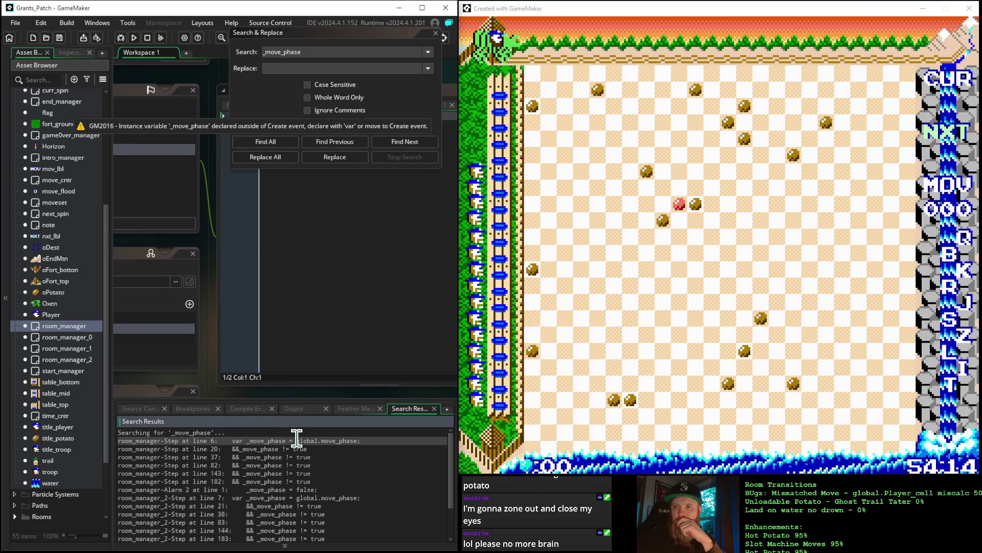
pyautogui.scroll(-3, 319, 457)
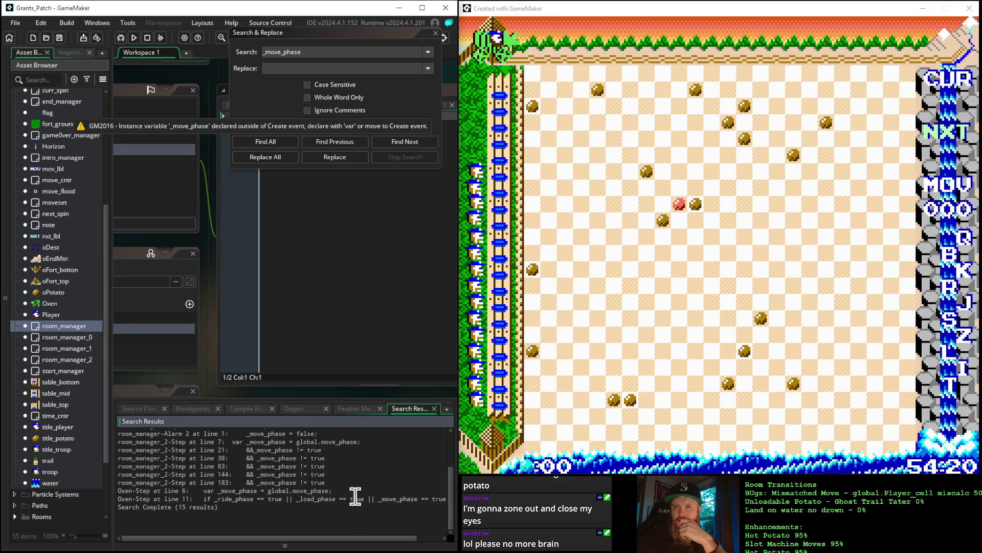
pyautogui.scroll(2, 362, 472)
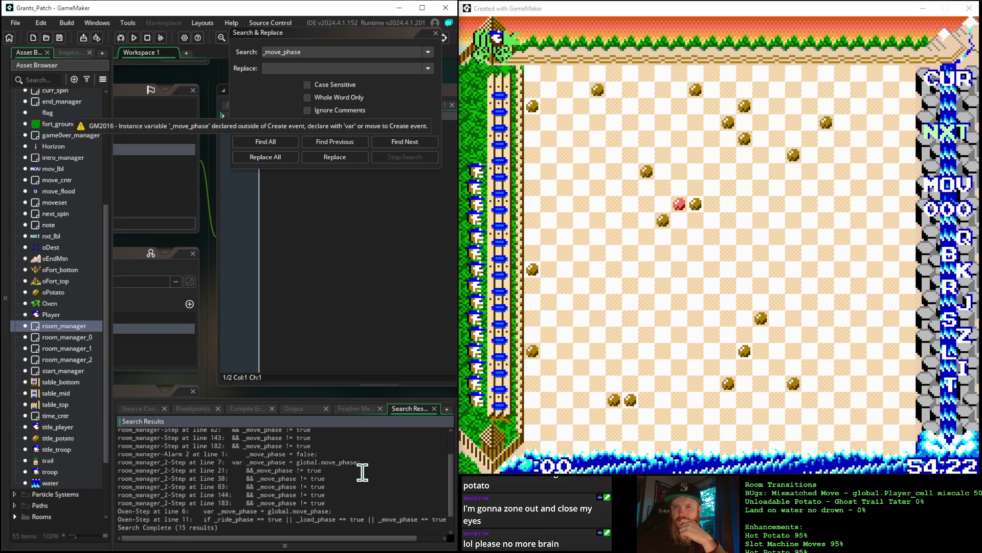
pyautogui.scroll(1, 363, 472)
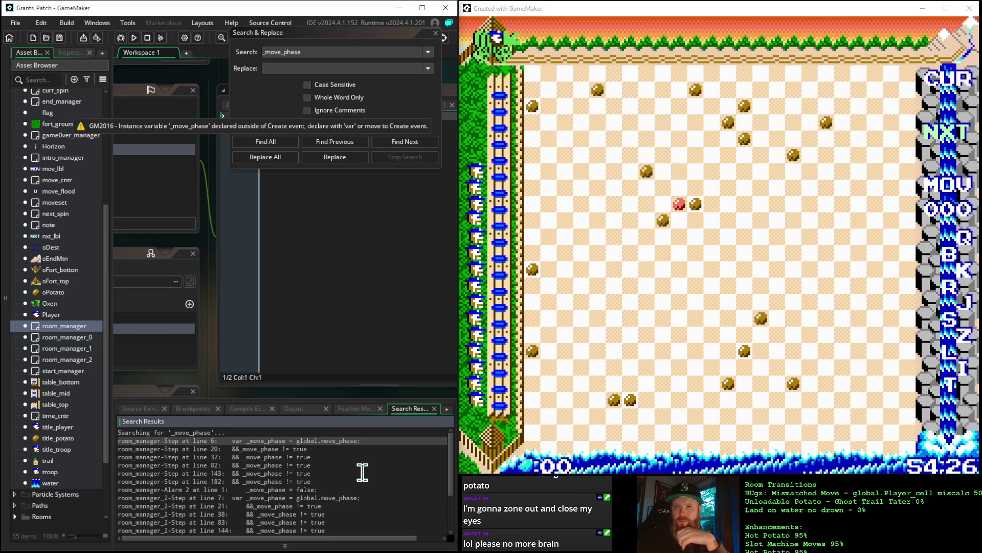
pyautogui.scroll(-1, 363, 471)
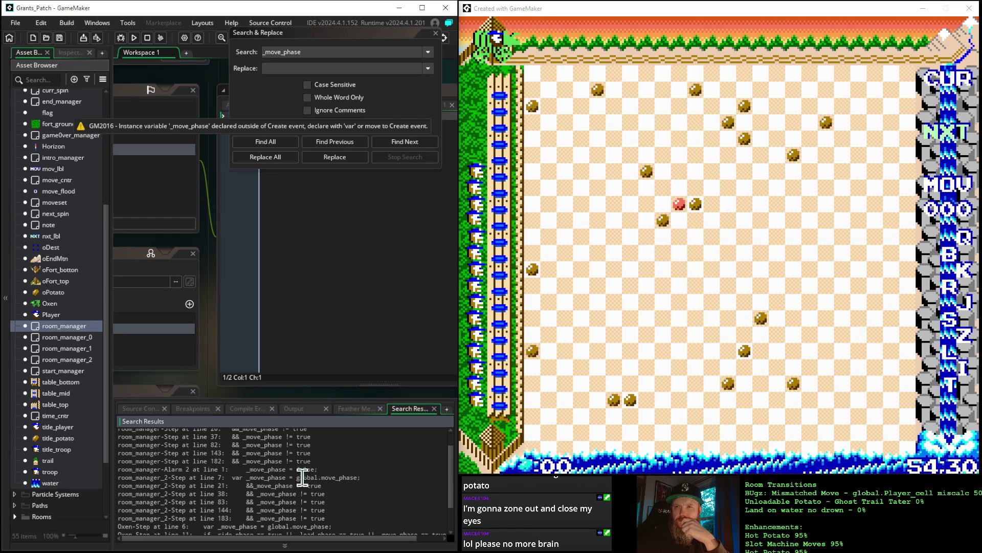
# Search the project for global.move_phase, marking the Player Step 166 and room_manager Create 26 results
pyautogui.moveTo(297, 477); pyautogui.dragTo(361, 486)
pyautogui.hotkey('ctrl', 'c')
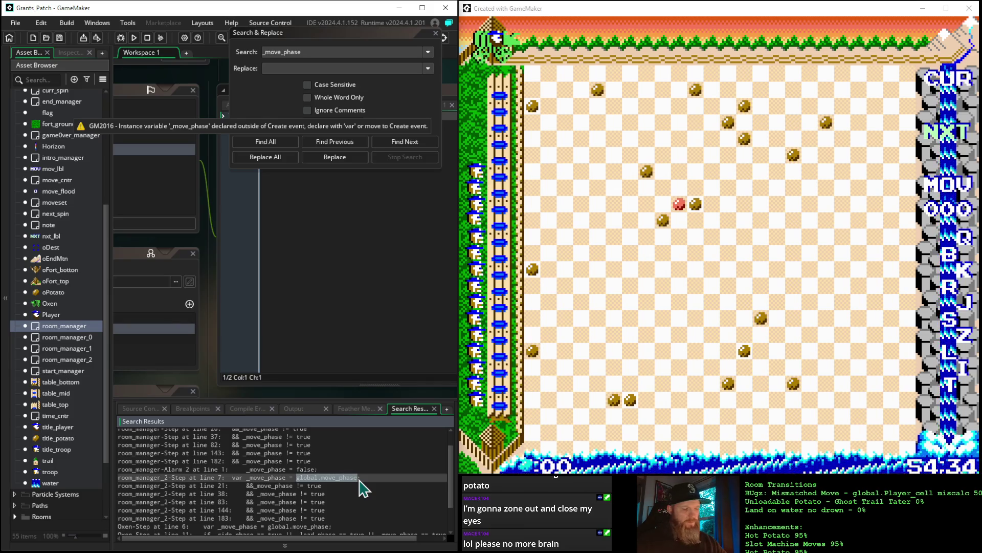
pyautogui.click(314, 51)
pyautogui.hotkey('ctrl', 'v')
pyautogui.press('Return')
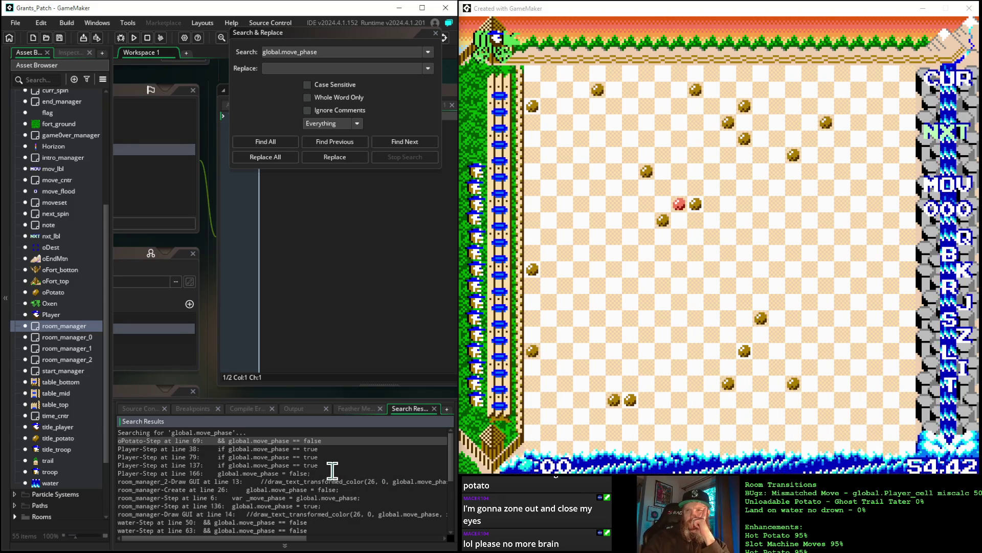
pyautogui.moveTo(327, 473); pyautogui.dragTo(103, 486)
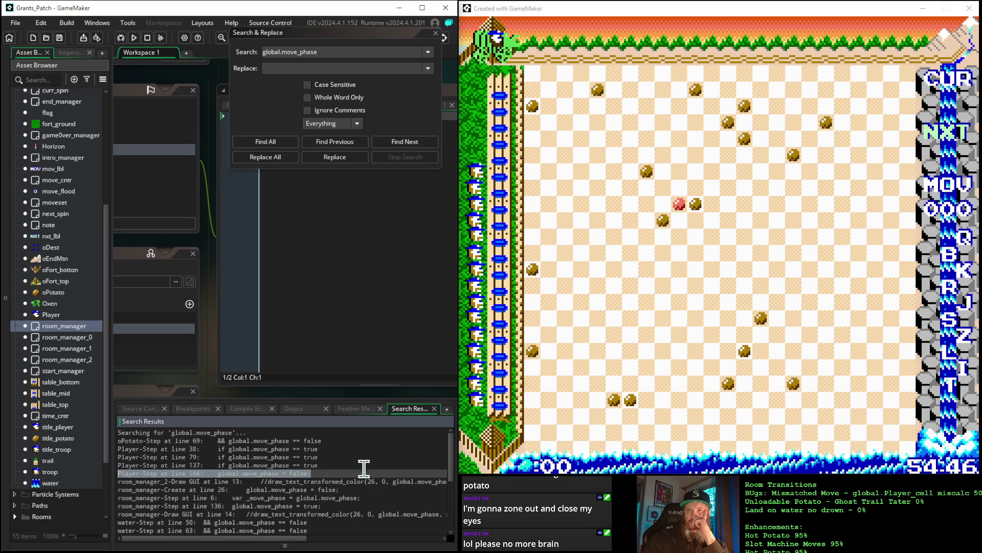
pyautogui.scroll(-2, 355, 466)
pyautogui.scroll(1, 355, 464)
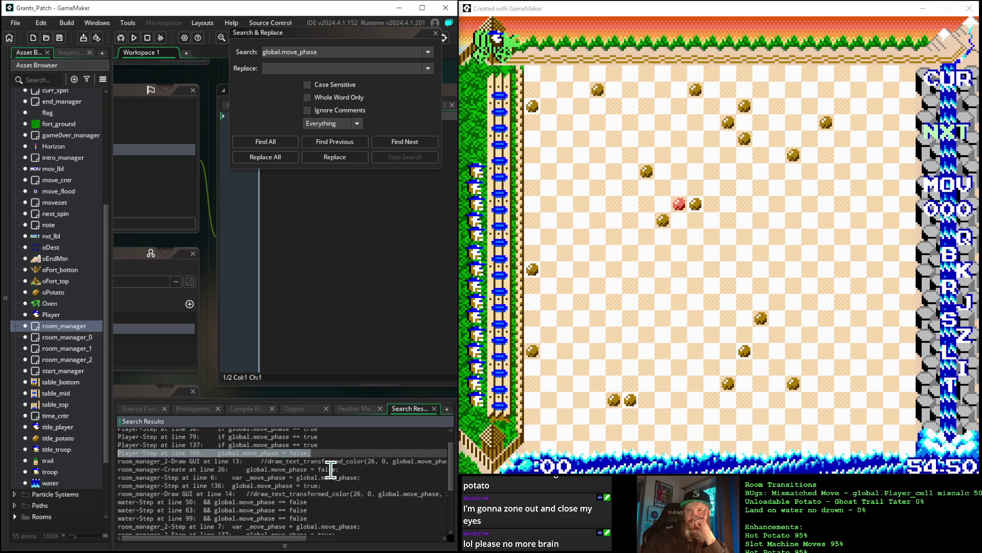
pyautogui.moveTo(339, 469)
pyautogui.mouseDown()
pyautogui.moveTo(130, 462)
pyautogui.moveTo(119, 471)
pyautogui.mouseUp()
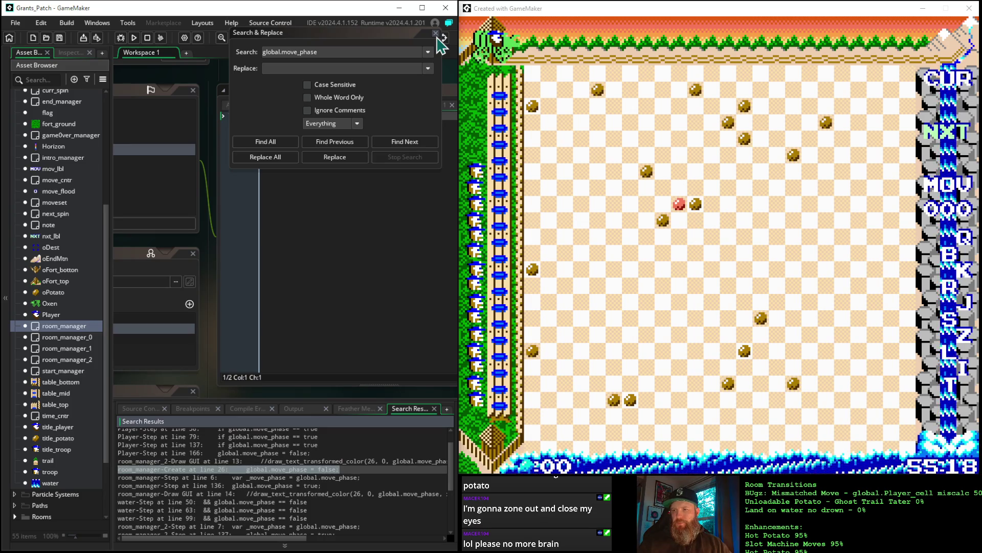
# Change line 26 of the Create code to global.move_phase = true, then delete that line
pyautogui.click(436, 34)
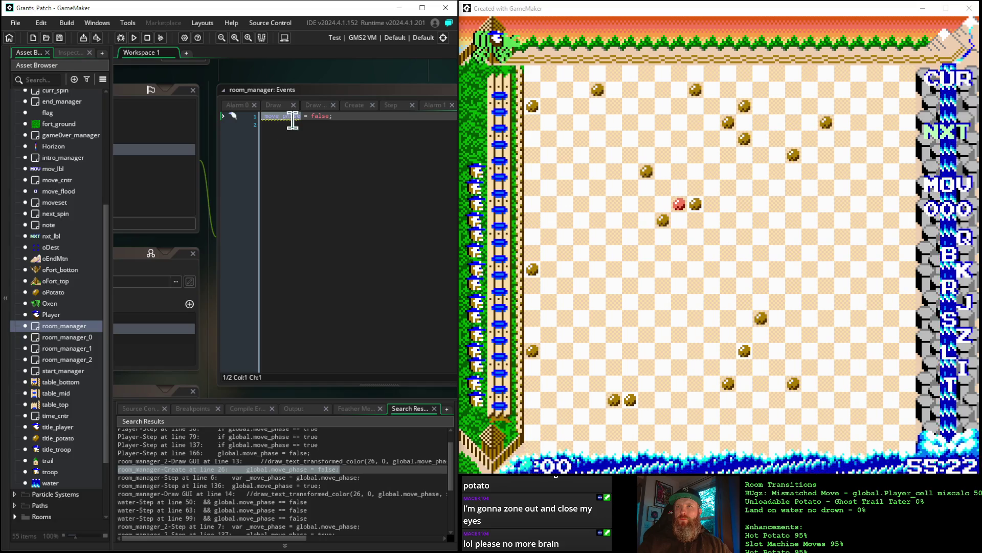
pyautogui.click(354, 105)
pyautogui.scroll(-1, 381, 254)
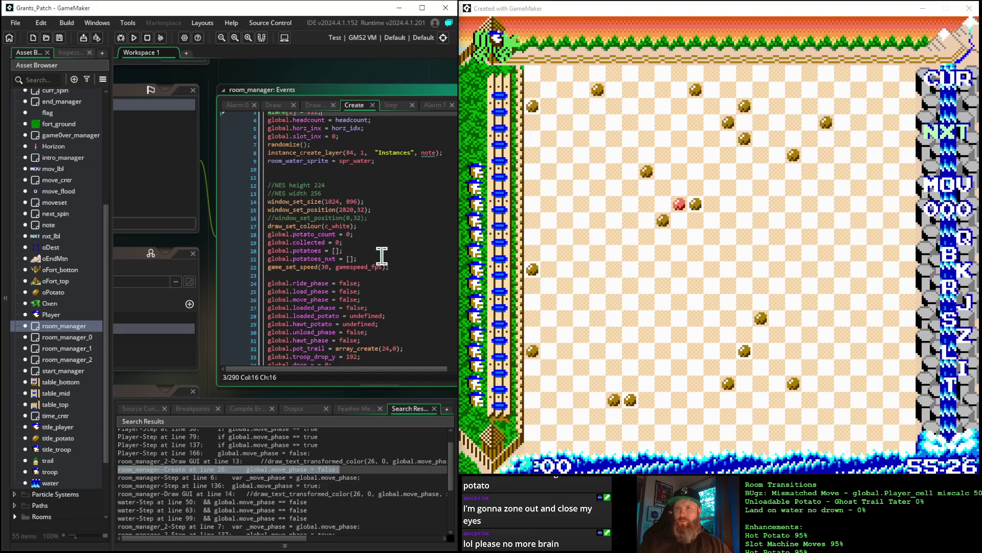
pyautogui.click(342, 300)
pyautogui.moveTo(342, 300); pyautogui.dragTo(358, 301)
pyautogui.press('BackSpace')
pyautogui.write('true')
pyautogui.moveTo(363, 301); pyautogui.dragTo(255, 309)
pyautogui.hotkey('ctrl', 'c')
pyautogui.press('BackSpace')
pyautogui.press('BackSpace')
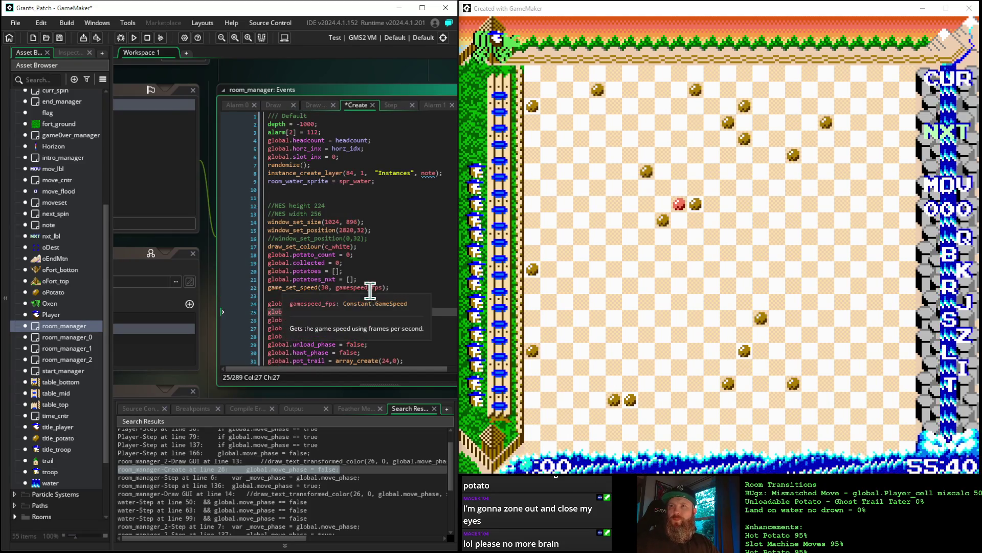
# Paste global.move_phase = true on a new line 4, right after alarm[2] = 112
pyautogui.scroll(1, 351, 205)
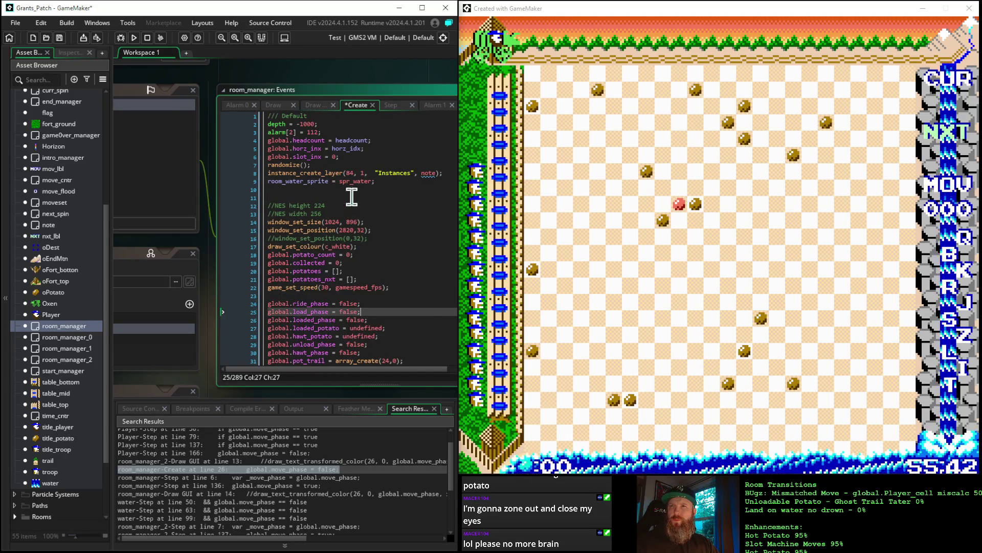
pyautogui.click(322, 132)
pyautogui.press('Return')
pyautogui.hotkey('ctrl', 'v')
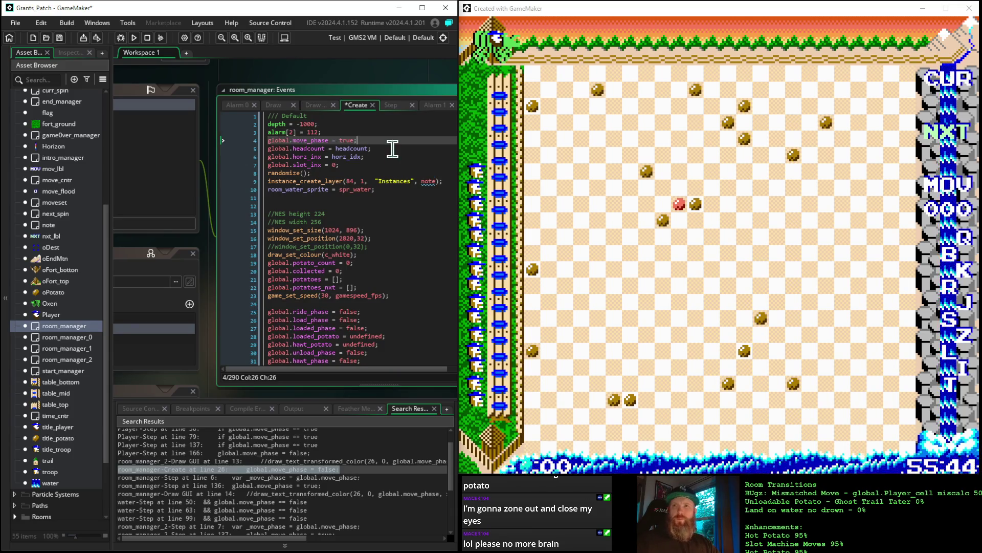
pyautogui.moveTo(164, 251); pyautogui.dragTo(417, 258)
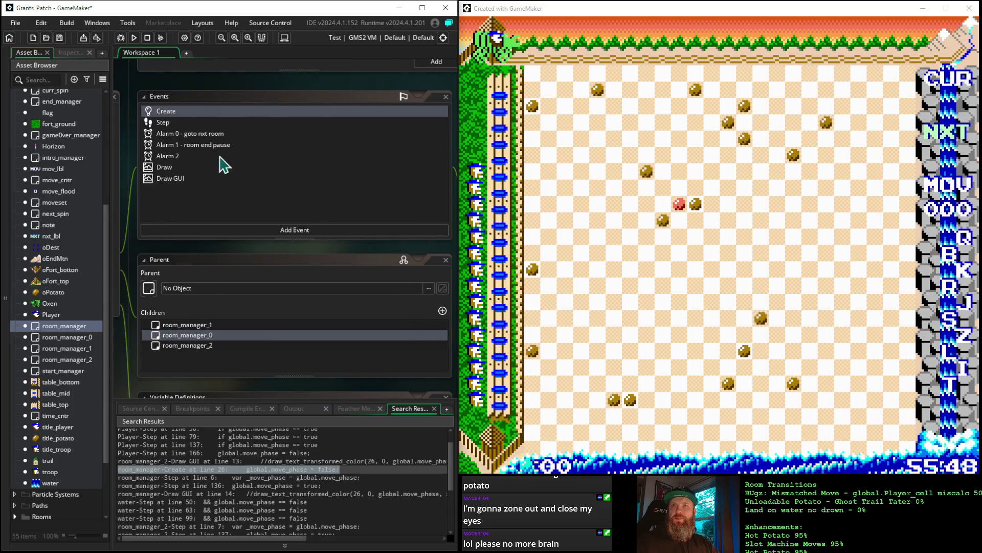
# Rewrite Alarm 2's line as global.move_phase = false; instead of the local _move_phase
pyautogui.click(169, 156)
pyautogui.moveTo(406, 256)
pyautogui.mouseDown()
pyautogui.moveTo(164, 234)
pyautogui.moveTo(219, 252)
pyautogui.moveTo(418, 256)
pyautogui.moveTo(288, 250)
pyautogui.moveTo(350, 269)
pyautogui.moveTo(247, 257)
pyautogui.mouseUp()
pyautogui.moveTo(376, 134)
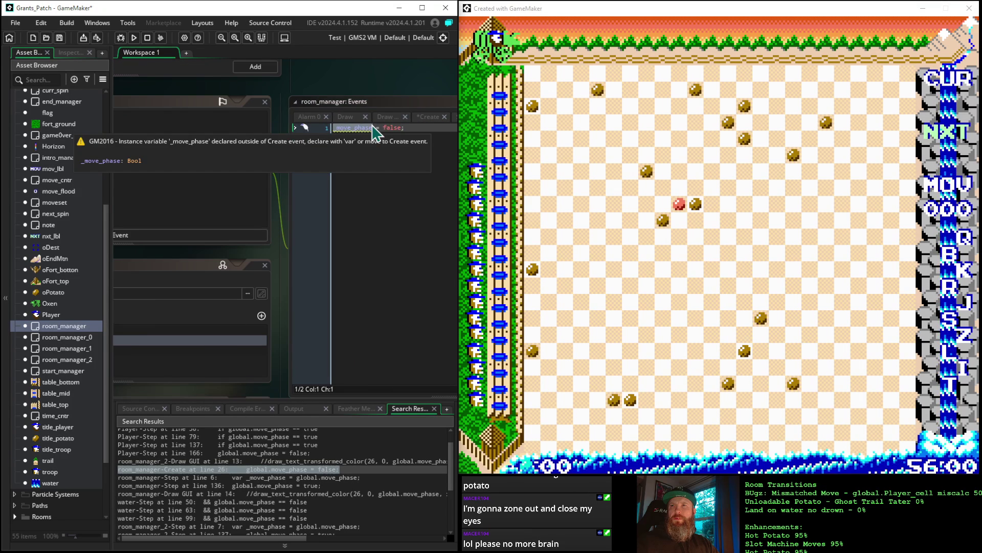
pyautogui.click(373, 127)
pyautogui.press('BackSpace')
pyautogui.press('BackSpace')
pyautogui.press('BackSpace')
pyautogui.press('BackSpace')
pyautogui.press('BackSpace')
pyautogui.press('BackSpace')
pyautogui.write('global.move_phase =')
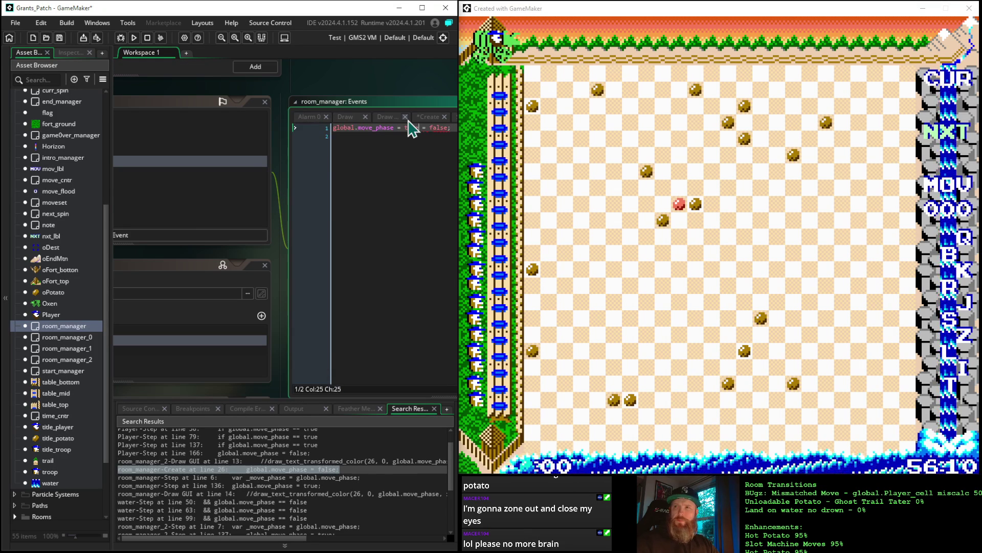
pyautogui.press('BackSpace')
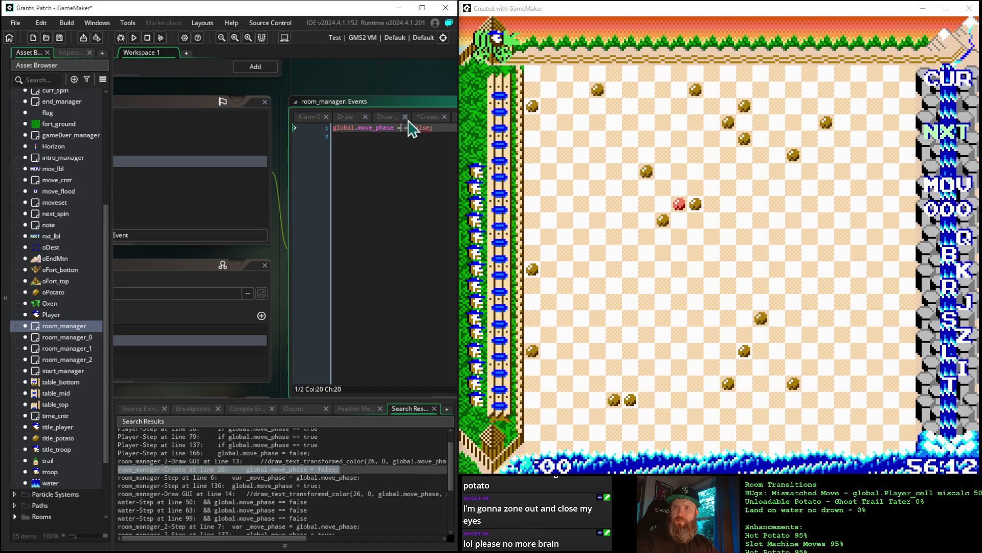
pyautogui.press('BackSpace')
pyautogui.press('BackSpace')
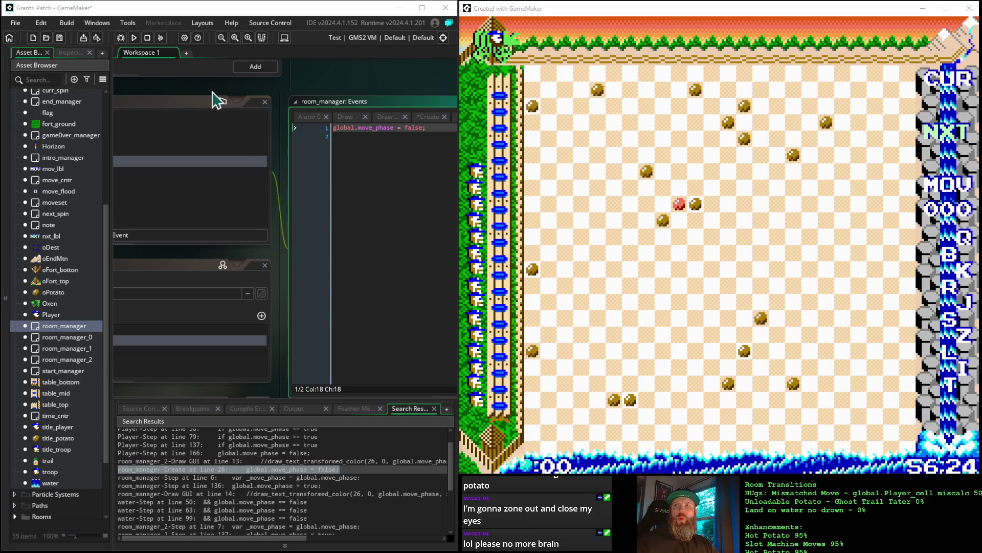
pyautogui.moveTo(199, 95)
pyautogui.mouseDown()
pyautogui.moveTo(410, 103)
pyautogui.moveTo(331, 98)
pyautogui.mouseUp()
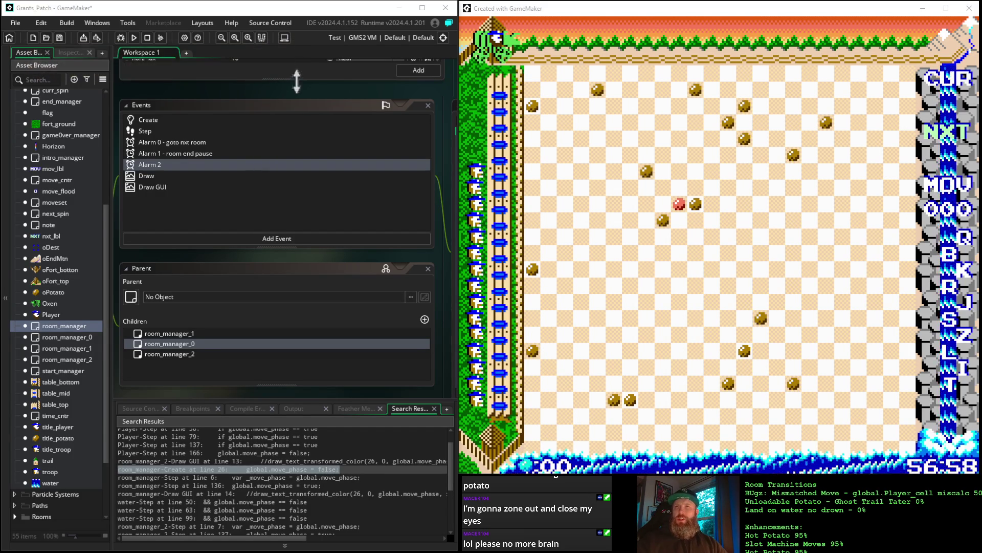
# Open room_manager's Draw event code and center it in the workspace
pyautogui.click(385, 105)
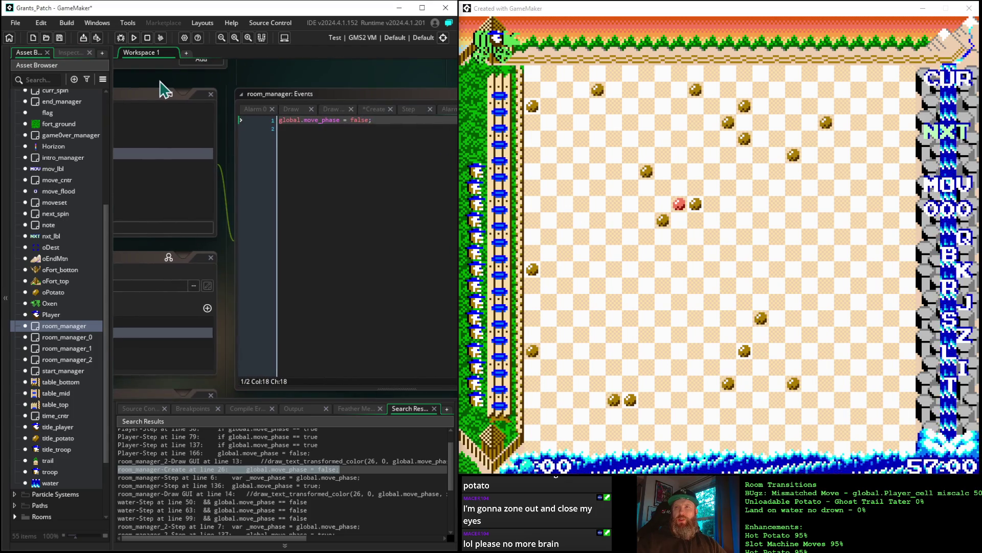
pyautogui.moveTo(165, 88)
pyautogui.mouseDown()
pyautogui.moveTo(281, 83)
pyautogui.moveTo(348, 97)
pyautogui.mouseUp()
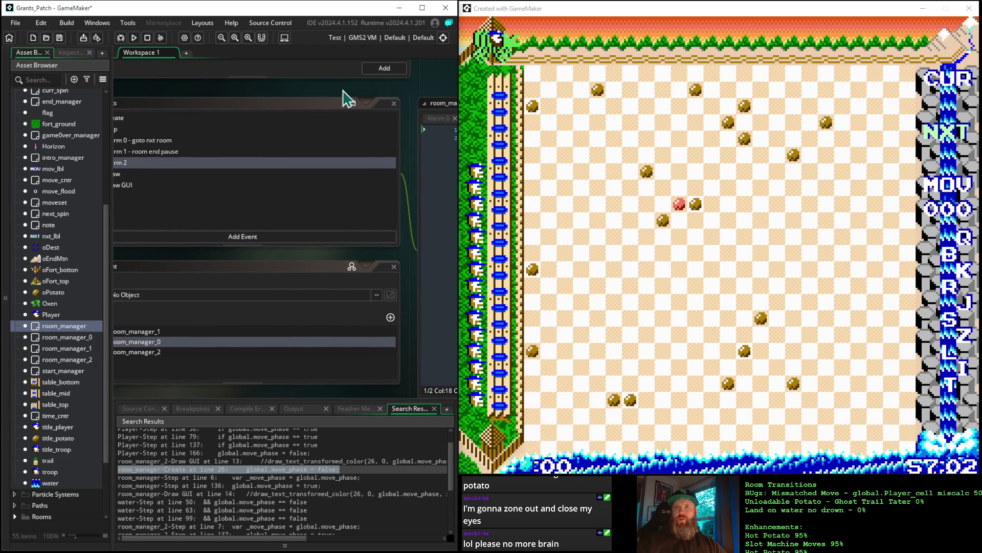
pyautogui.moveTo(144, 92)
pyautogui.mouseDown()
pyautogui.moveTo(200, 95)
pyautogui.moveTo(181, 83)
pyautogui.mouseUp()
pyautogui.moveTo(180, 84); pyautogui.dragTo(219, 77)
pyautogui.click(193, 162)
pyautogui.doubleClick(193, 162)
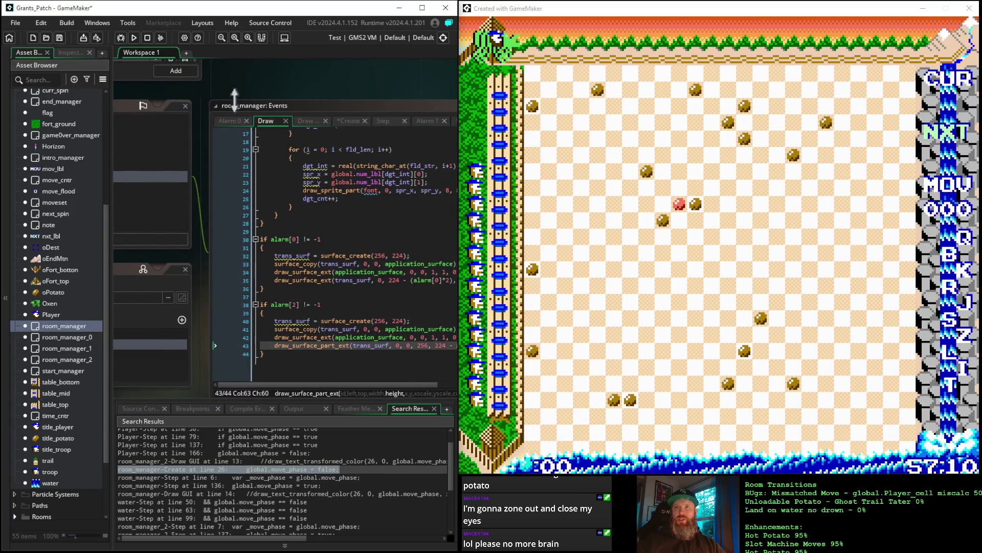
pyautogui.moveTo(253, 88); pyautogui.dragTo(205, 47)
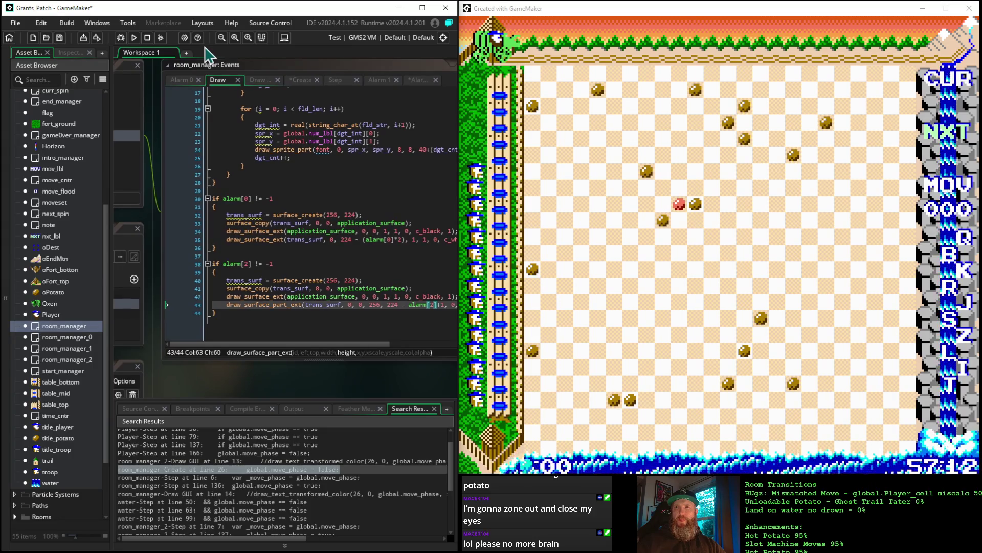
pyautogui.moveTo(300, 390)
pyautogui.mouseDown()
pyautogui.moveTo(211, 346)
pyautogui.moveTo(235, 355)
pyautogui.moveTo(236, 366)
pyautogui.mouseUp()
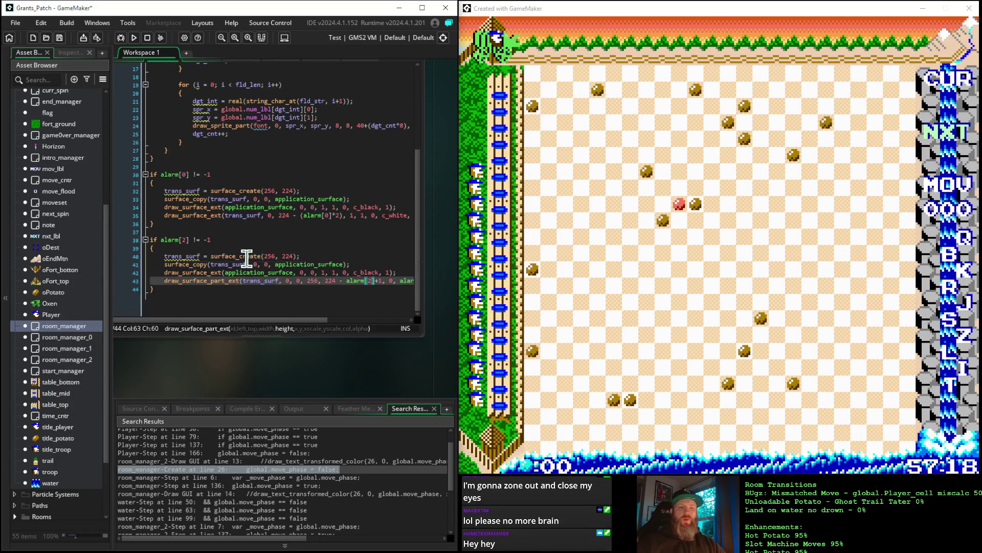
# Add a breakpoint on line 40, the trans_surf surface_create line in the alarm[2] block
pyautogui.moveTo(247, 259)
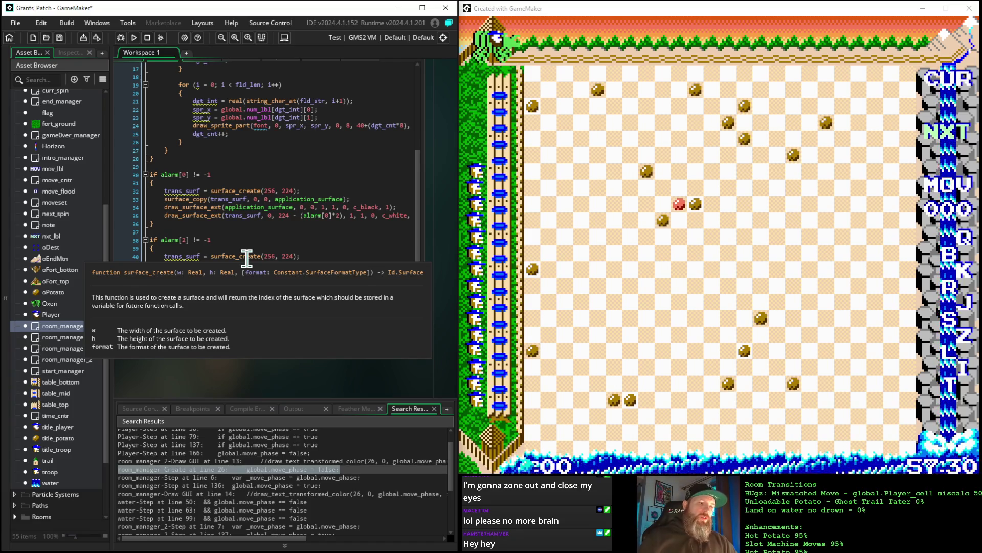
pyautogui.click(267, 239)
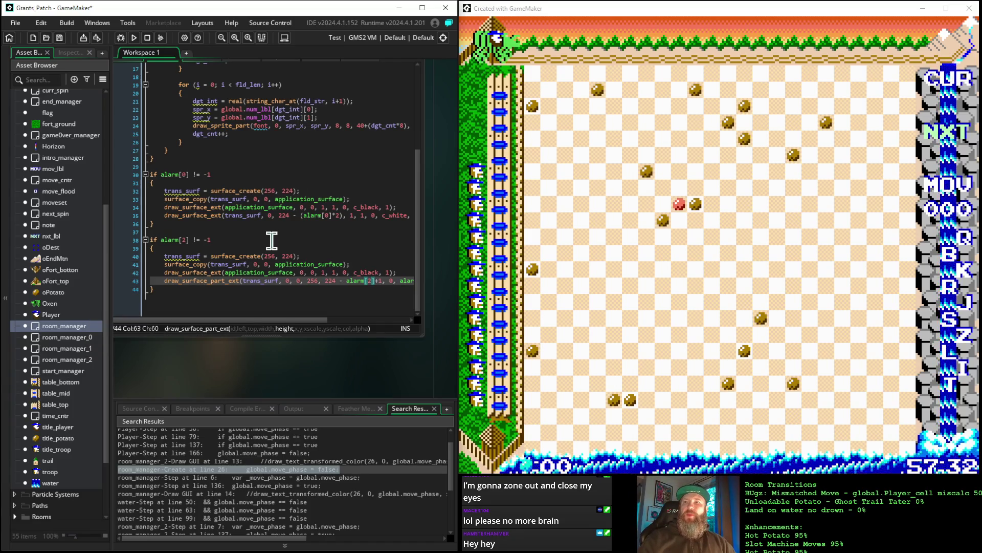
pyautogui.scroll(1, 270, 239)
pyautogui.scroll(-1, 272, 241)
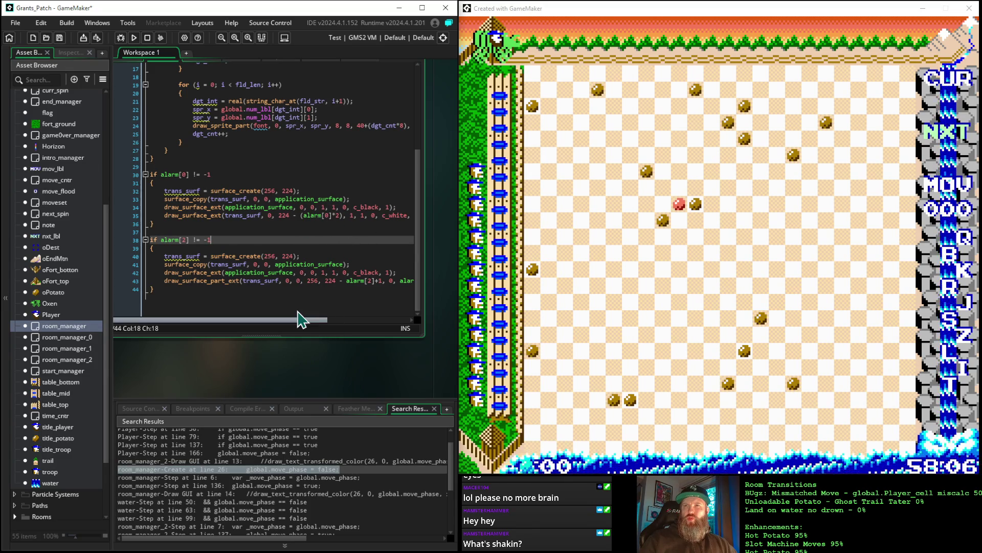
pyautogui.moveTo(302, 320)
pyautogui.mouseDown()
pyautogui.moveTo(339, 311)
pyautogui.moveTo(279, 313)
pyautogui.mouseUp()
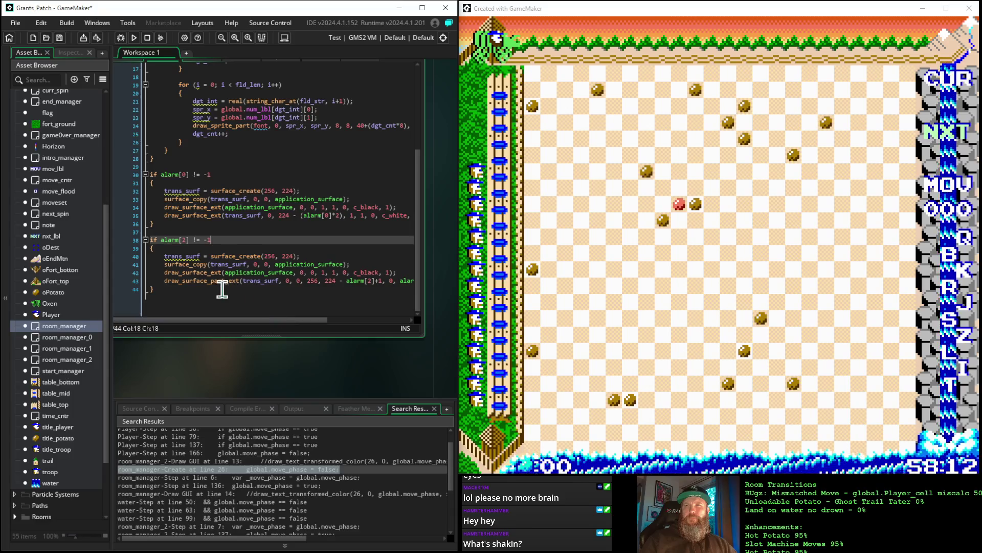
pyautogui.click(128, 256)
pyautogui.scroll(1, 128, 256)
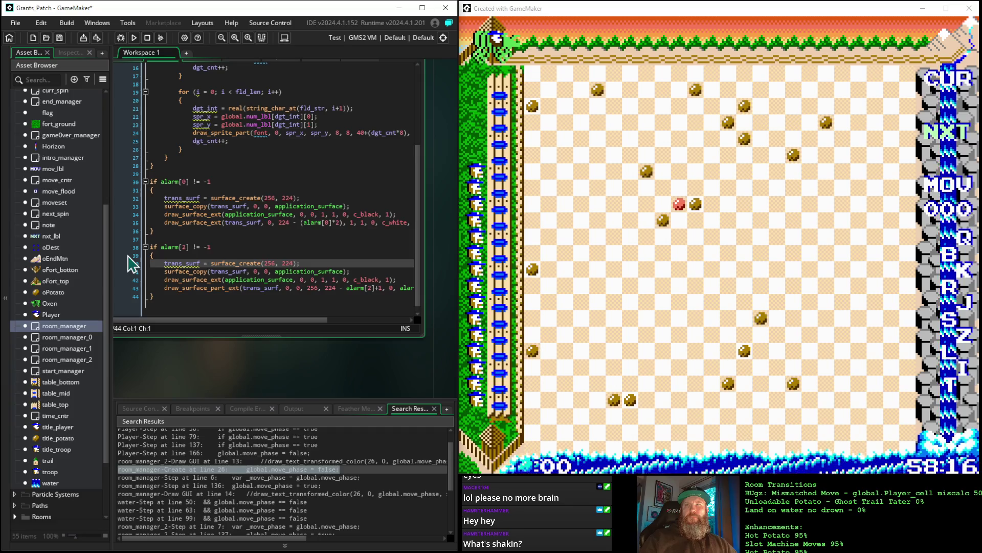
pyautogui.click(127, 264)
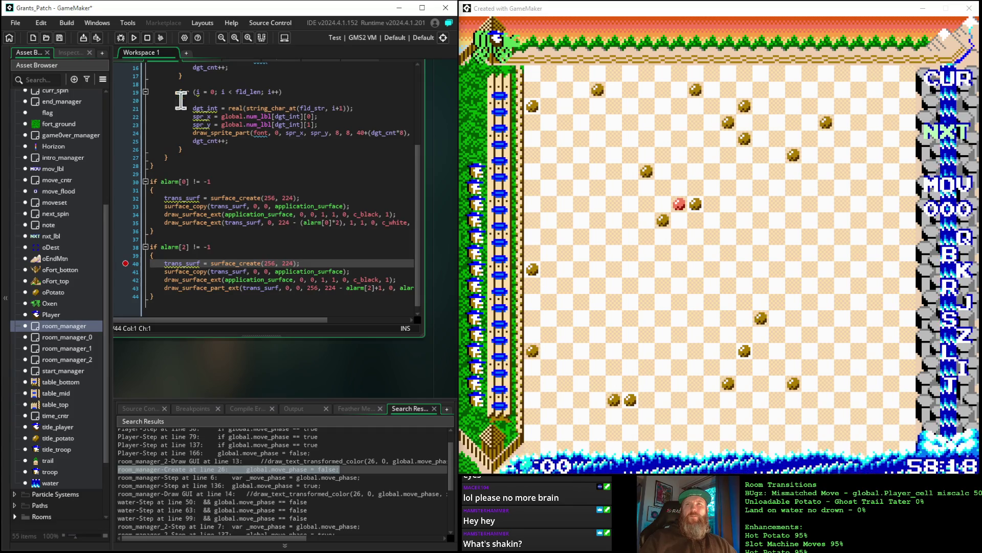
# Debug-run the game and dismiss the next_spin Step error report at line 9
pyautogui.press('F6')
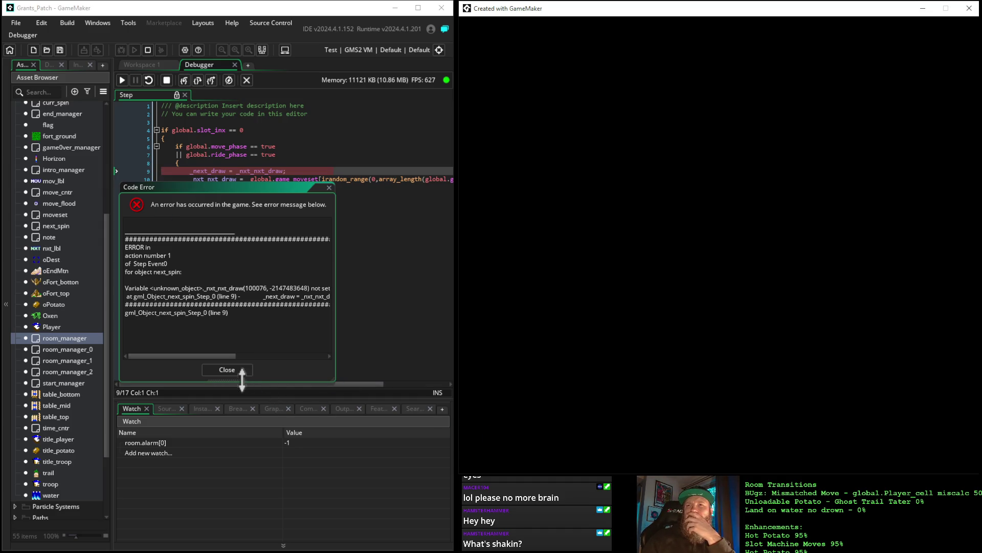
pyautogui.moveTo(164, 192); pyautogui.dragTo(206, 244)
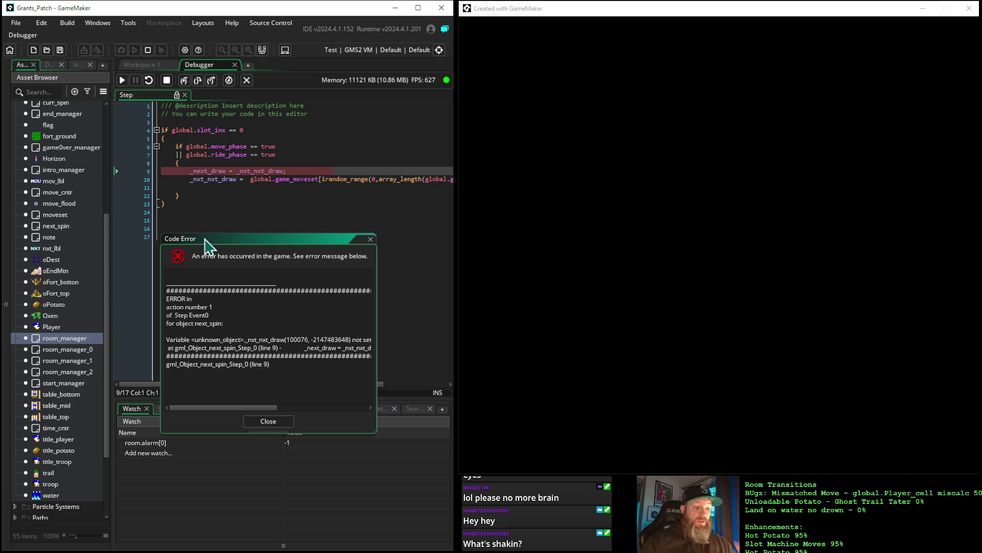
pyautogui.click(264, 422)
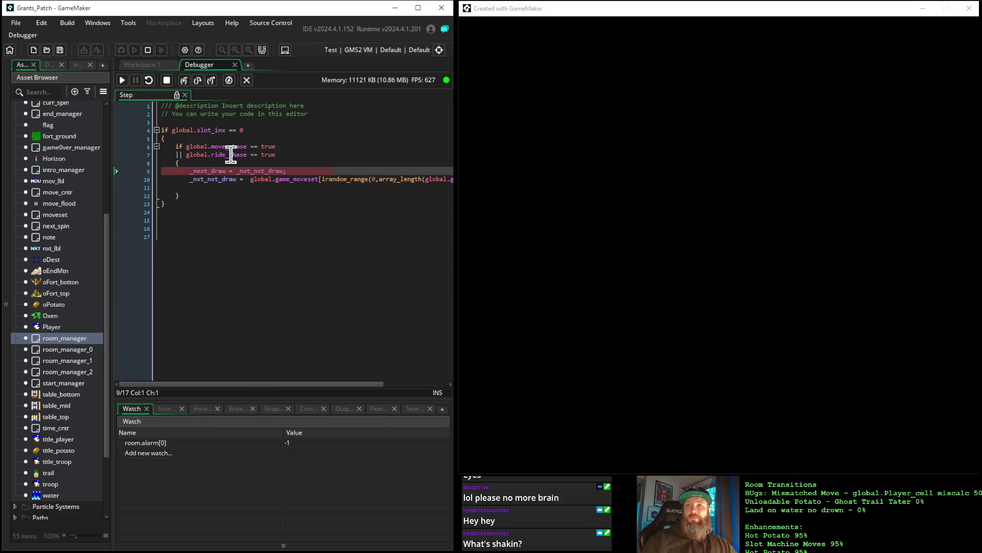
# Stop debugging and inspect room_manager's Alarm 2 and Alarm 0 (goto next room) events
pyautogui.click(235, 65)
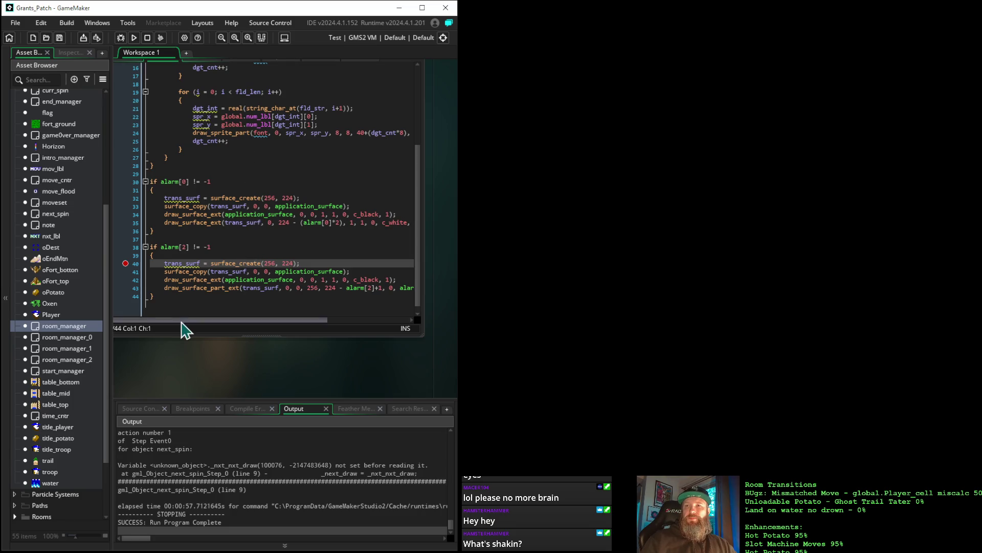
pyautogui.moveTo(184, 357)
pyautogui.mouseDown()
pyautogui.moveTo(329, 390)
pyautogui.moveTo(357, 377)
pyautogui.mouseUp()
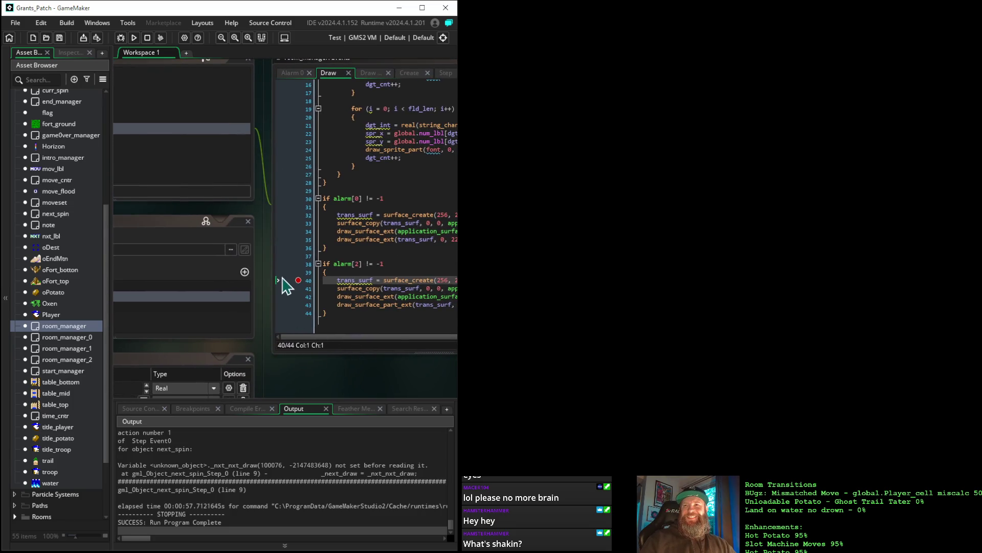
pyautogui.moveTo(201, 219)
pyautogui.mouseDown()
pyautogui.moveTo(307, 241)
pyautogui.moveTo(397, 241)
pyautogui.moveTo(345, 235)
pyautogui.moveTo(373, 238)
pyautogui.mouseUp()
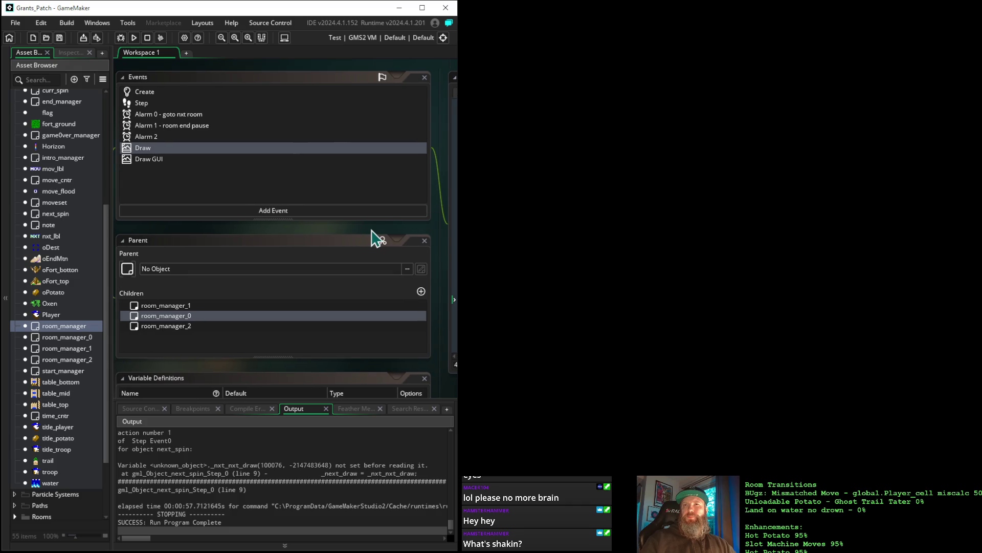
pyautogui.click(163, 137)
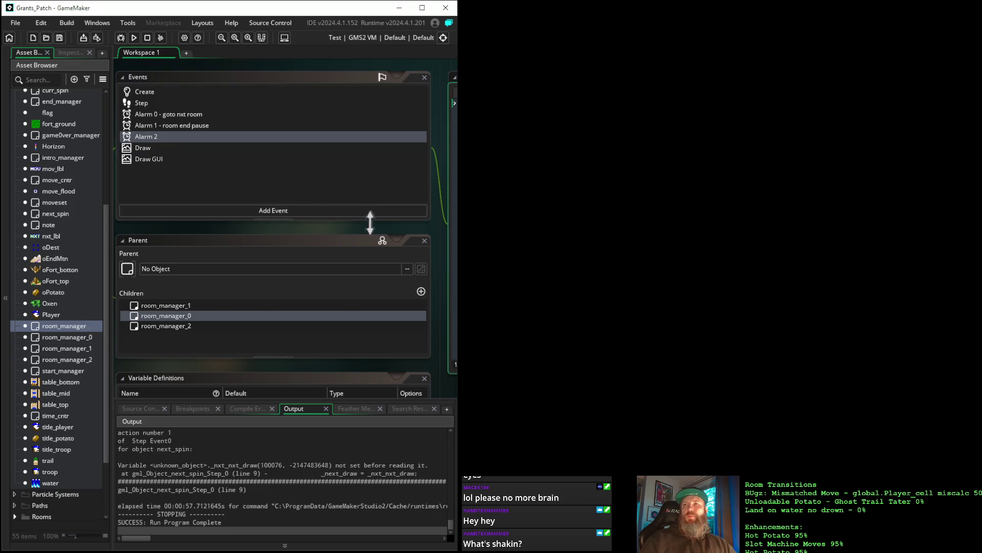
pyautogui.moveTo(381, 226)
pyautogui.mouseDown()
pyautogui.moveTo(224, 208)
pyautogui.moveTo(345, 246)
pyautogui.mouseUp()
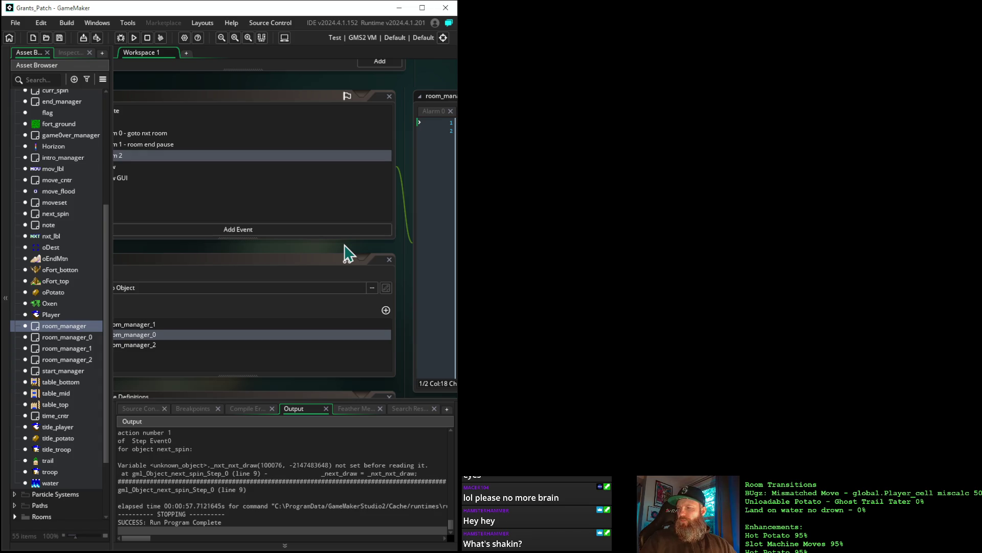
pyautogui.moveTo(148, 254)
pyautogui.mouseDown()
pyautogui.moveTo(318, 241)
pyautogui.moveTo(290, 263)
pyautogui.moveTo(189, 263)
pyautogui.mouseUp()
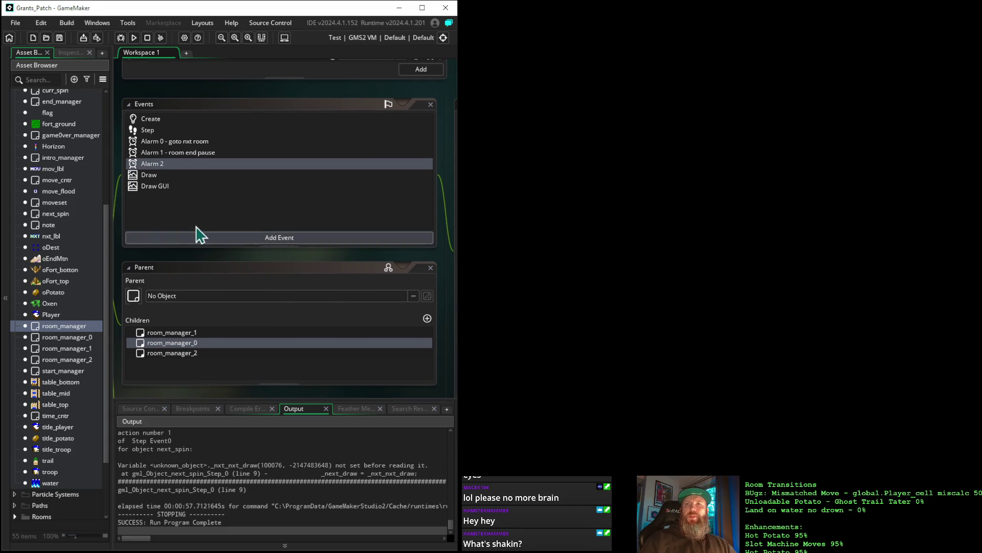
pyautogui.moveTo(282, 255)
pyautogui.mouseDown()
pyautogui.moveTo(136, 255)
pyautogui.moveTo(298, 257)
pyautogui.mouseUp()
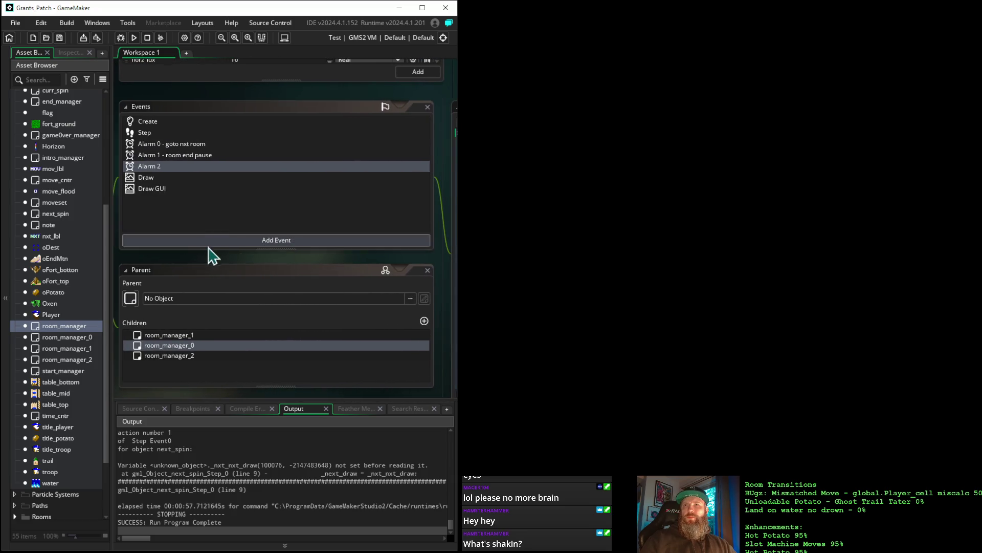
pyautogui.moveTo(193, 265)
pyautogui.mouseDown()
pyautogui.moveTo(208, 254)
pyautogui.moveTo(199, 237)
pyautogui.mouseUp()
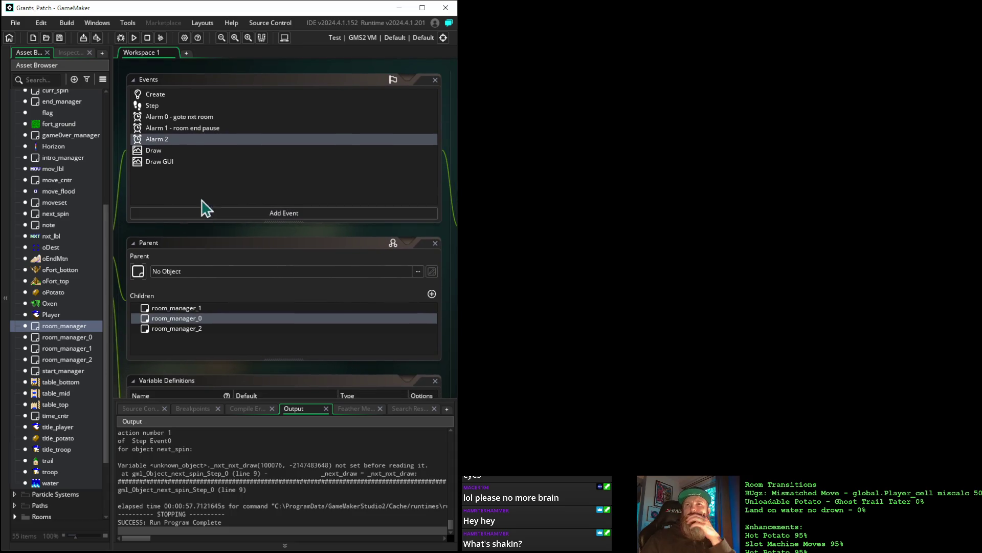
pyautogui.click(194, 117)
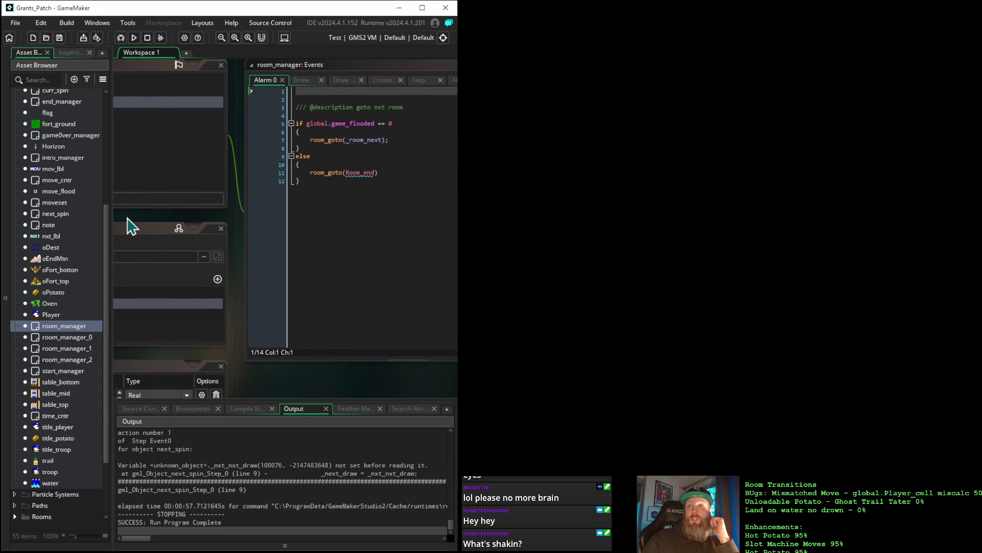
# Review the Alarm 1 room end pause code, then bring up room_manager's Create event code
pyautogui.moveTo(189, 217); pyautogui.dragTo(344, 223)
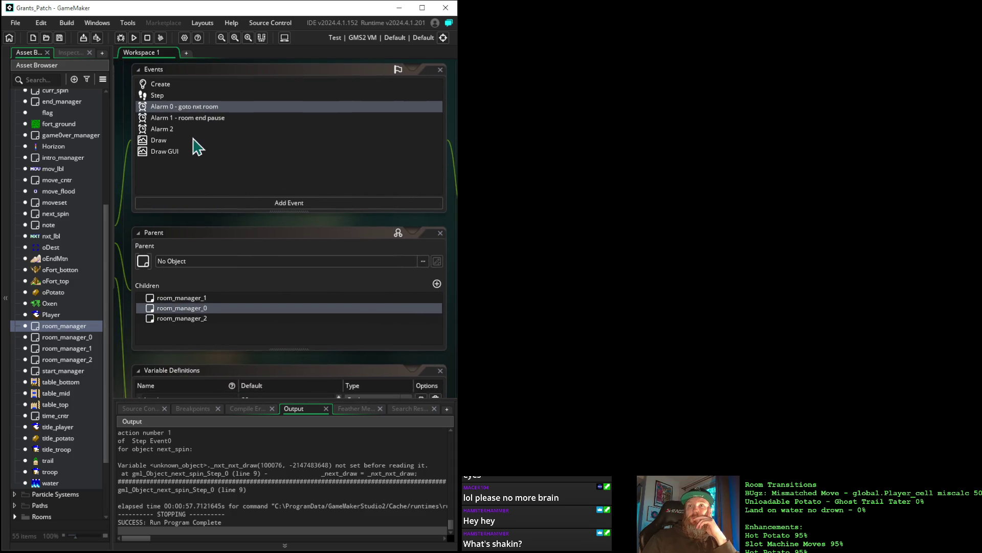
pyautogui.click(163, 130)
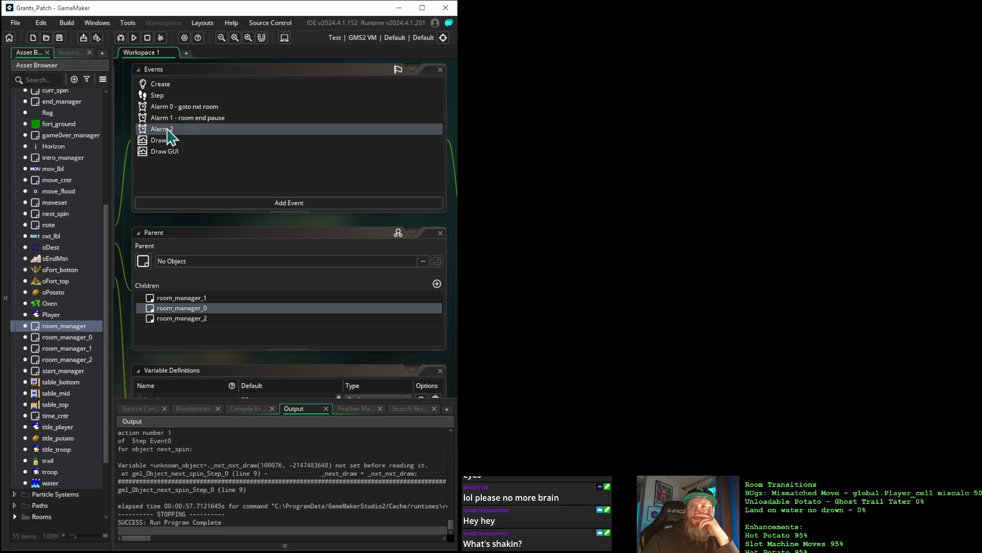
pyautogui.click(186, 120)
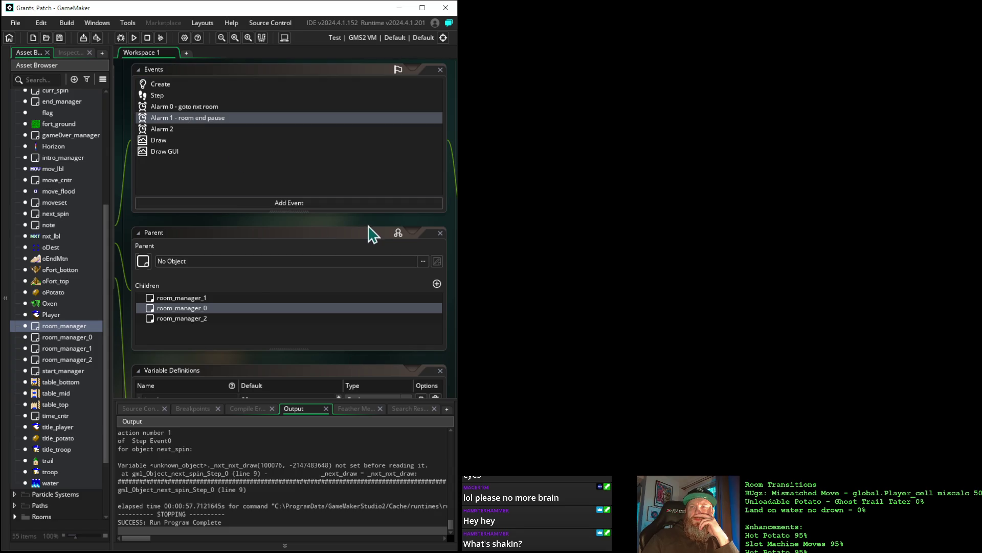
pyautogui.moveTo(374, 233)
pyautogui.mouseDown()
pyautogui.moveTo(180, 208)
pyautogui.moveTo(369, 240)
pyautogui.mouseUp()
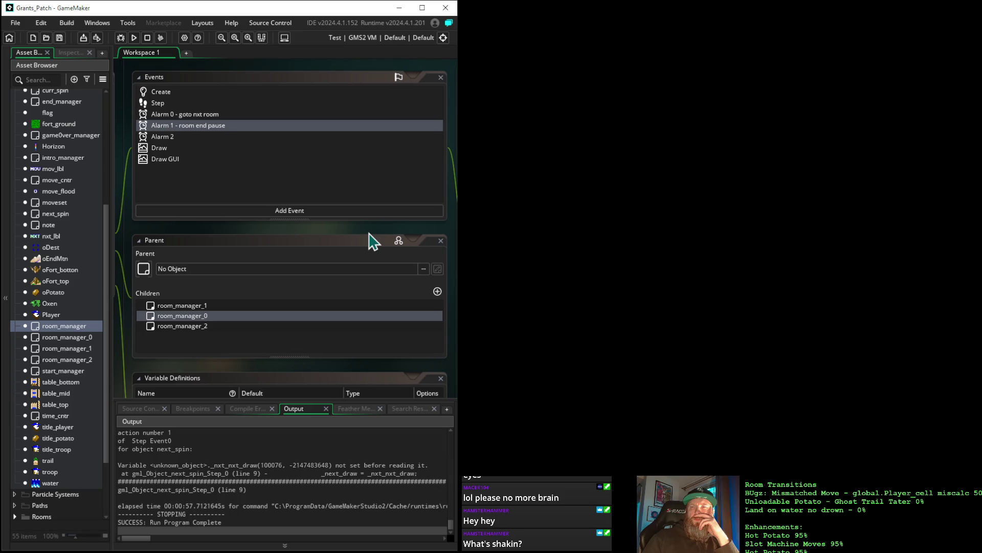
pyautogui.moveTo(374, 241)
pyautogui.mouseDown()
pyautogui.moveTo(504, 243)
pyautogui.moveTo(439, 224)
pyautogui.moveTo(348, 221)
pyautogui.mouseUp()
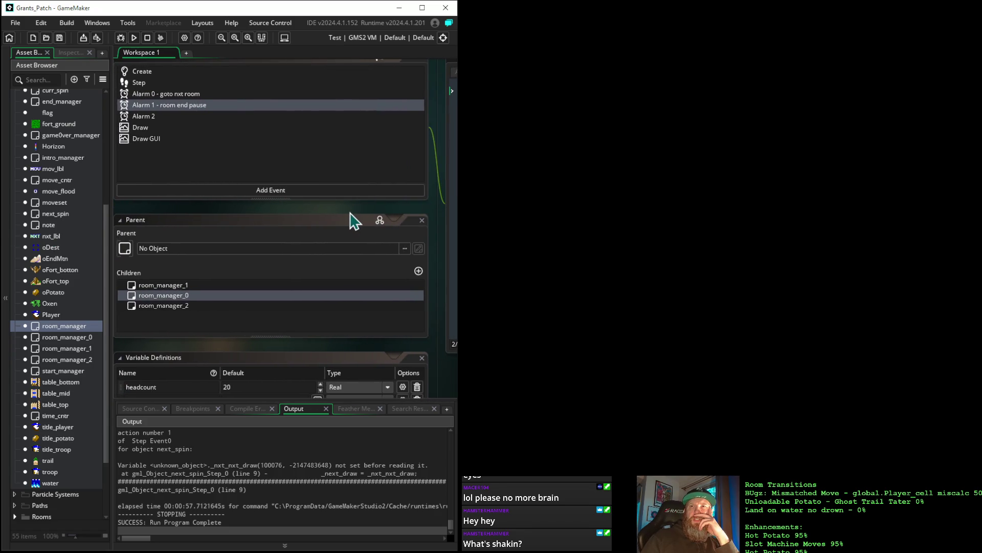
pyautogui.click(146, 71)
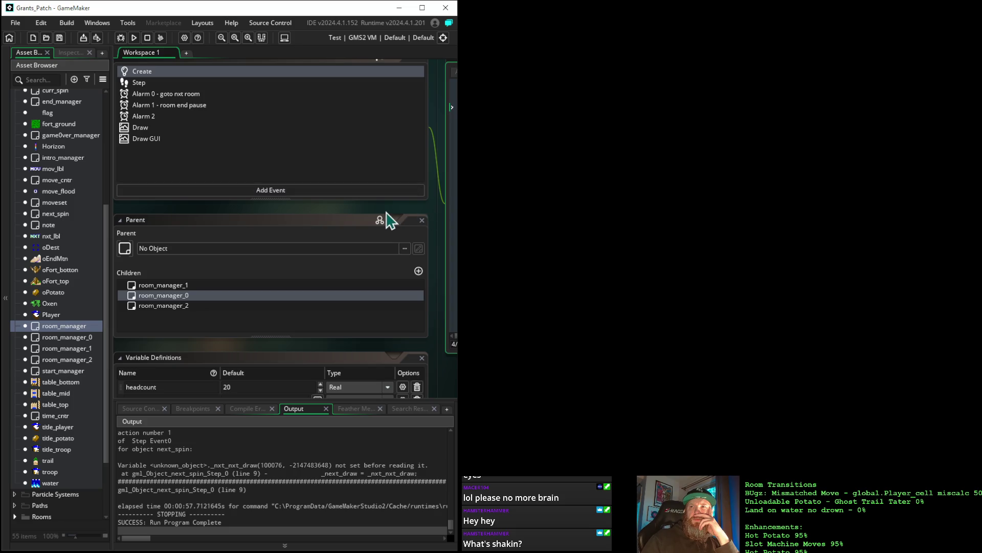
pyautogui.moveTo(383, 210)
pyautogui.mouseDown()
pyautogui.moveTo(237, 208)
pyautogui.moveTo(160, 229)
pyautogui.mouseUp()
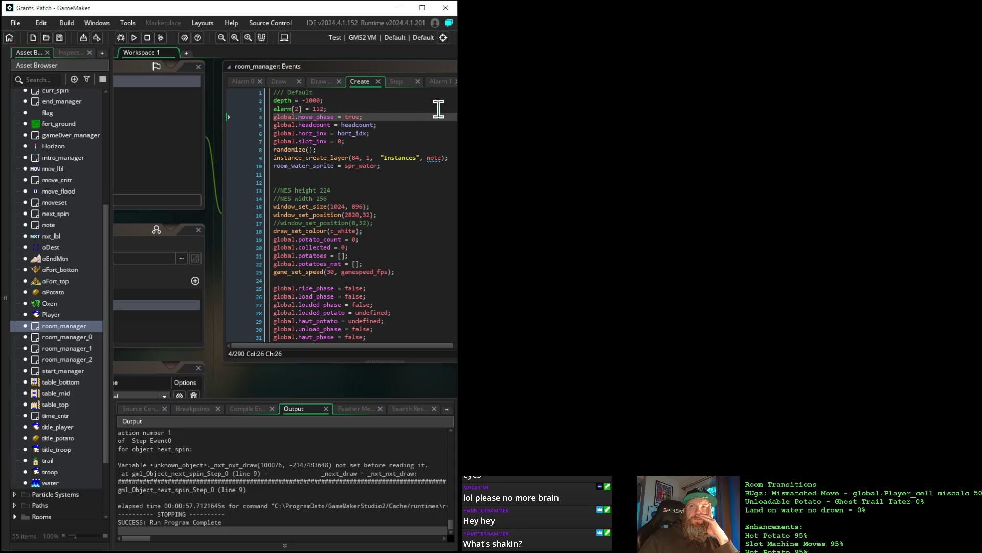
# Comment out line 4's global.move_phase assignment, run the game, and dismiss the move_phase error
pyautogui.click(273, 116)
pyautogui.write('//')
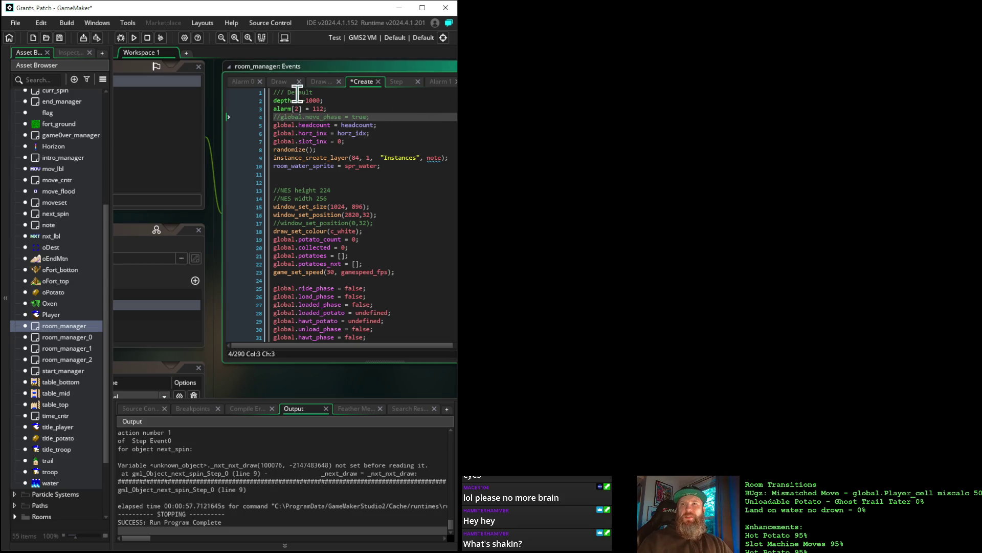
pyautogui.click(135, 38)
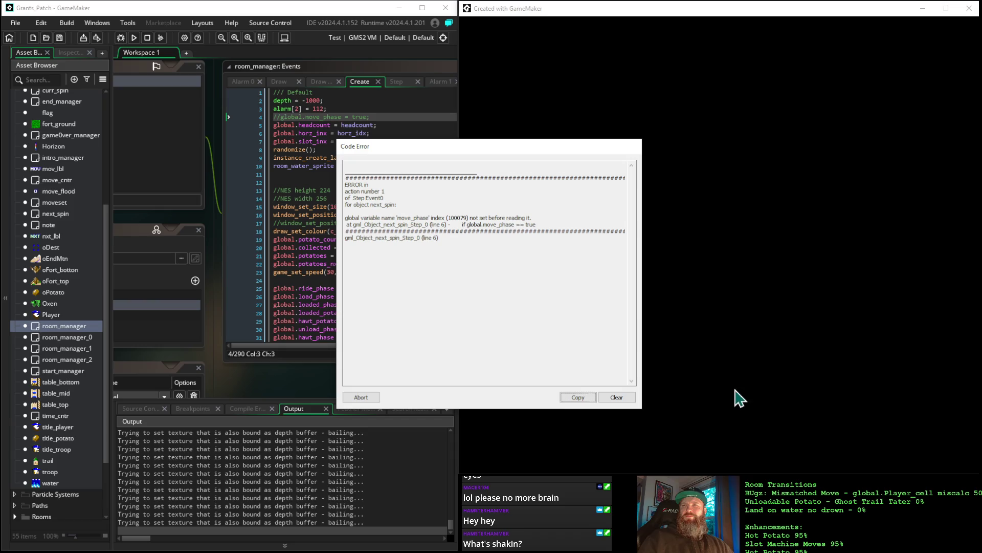
pyautogui.click(362, 399)
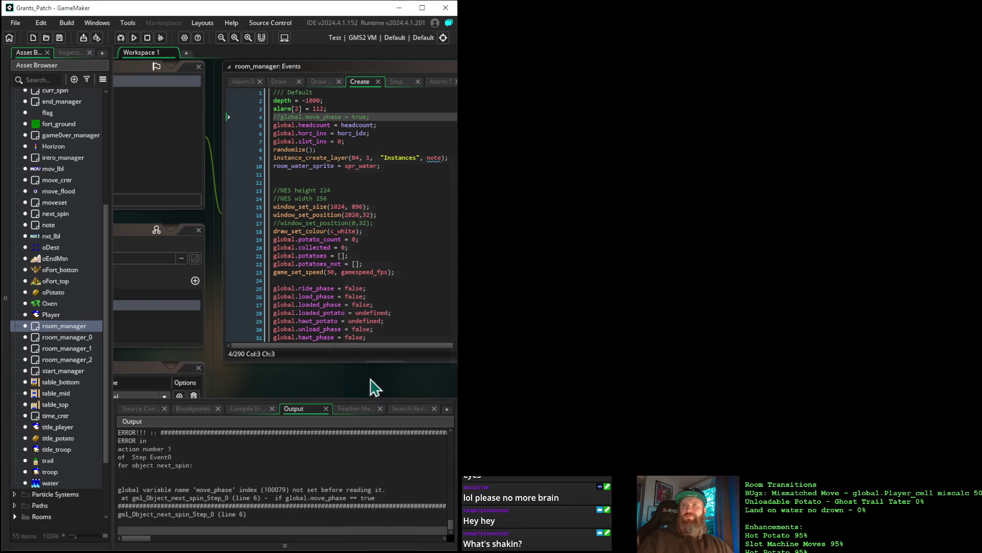
# Change line 4 to global.move_phase = false and open the start_manager object
pyautogui.click(281, 117)
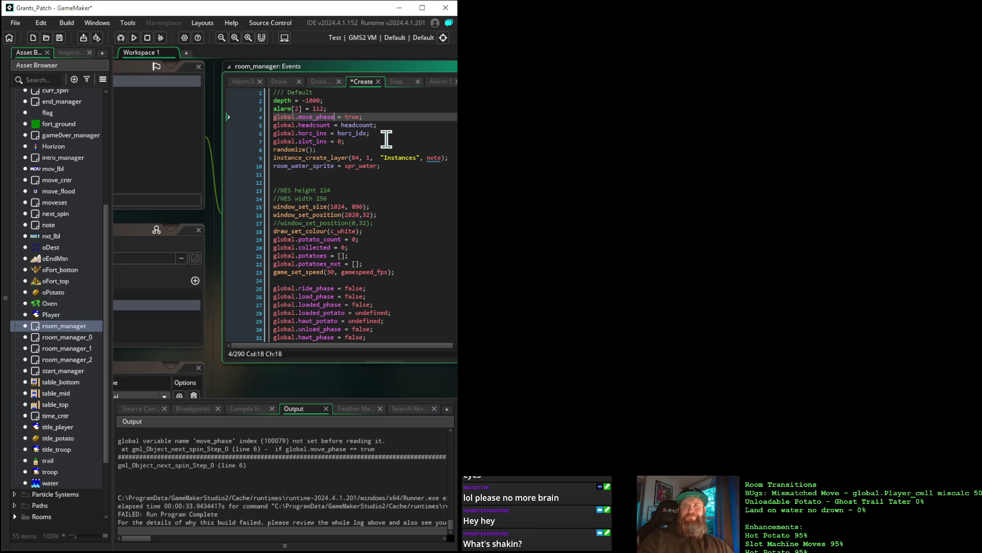
pyautogui.press('BackSpace')
pyautogui.press('BackSpace')
pyautogui.press('BackSpace')
pyautogui.write('false')
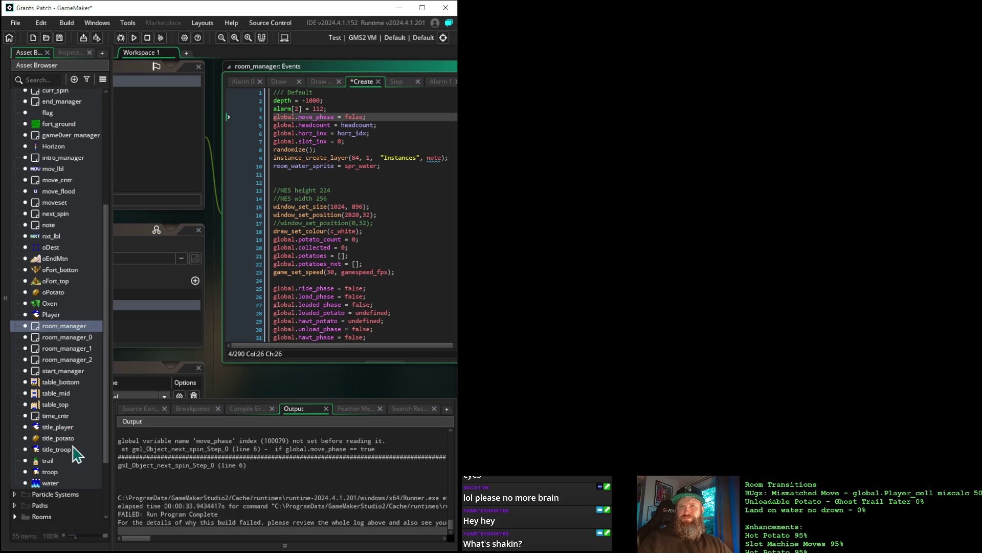
pyautogui.doubleClick(61, 372)
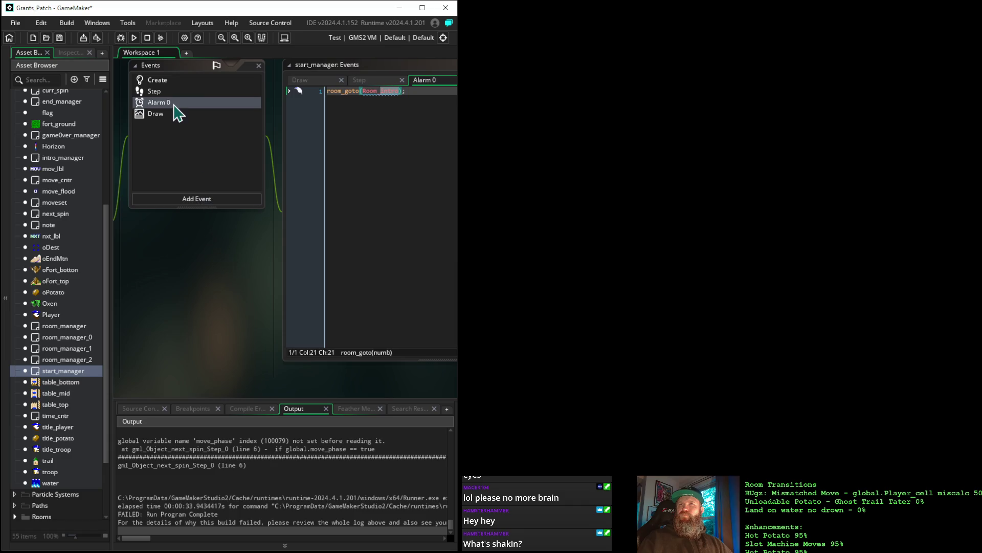
# Review start_manager's Create, Draw and Alarm 0 code, then run the game again
pyautogui.click(165, 80)
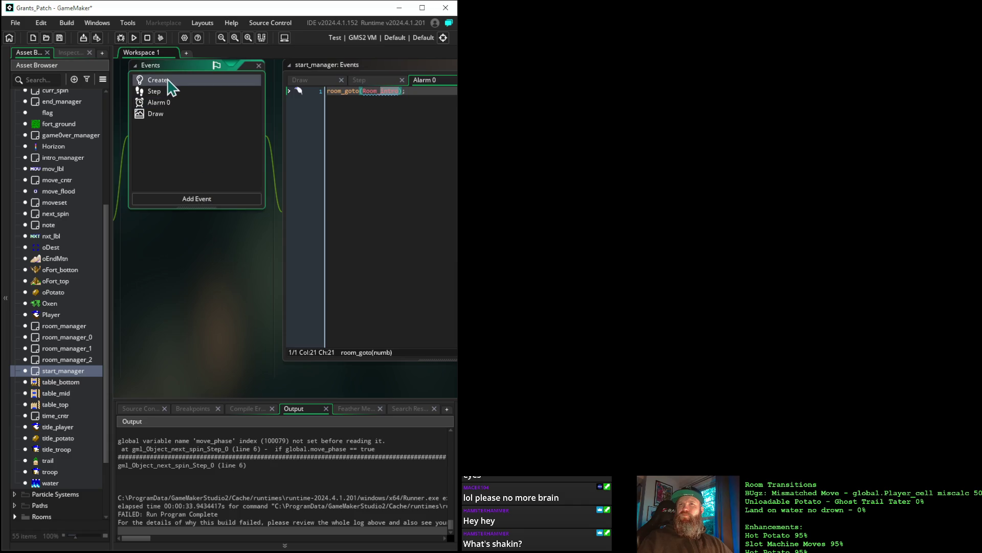
pyautogui.doubleClick(169, 81)
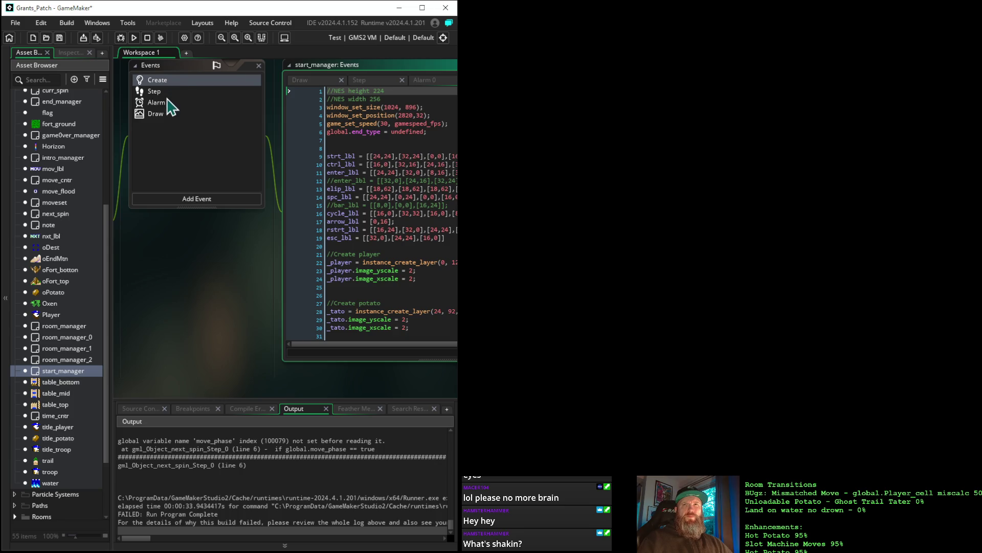
pyautogui.doubleClick(165, 114)
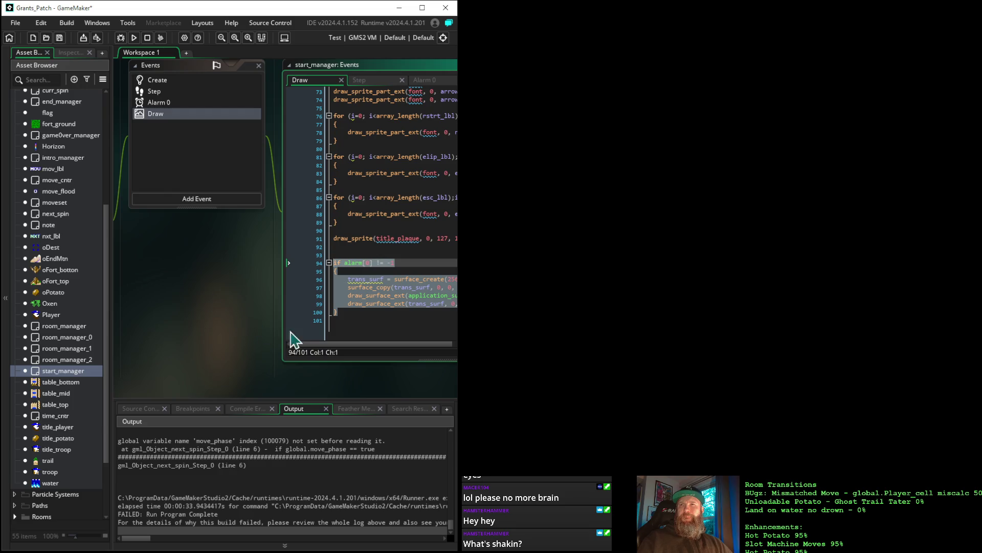
pyautogui.click(347, 313)
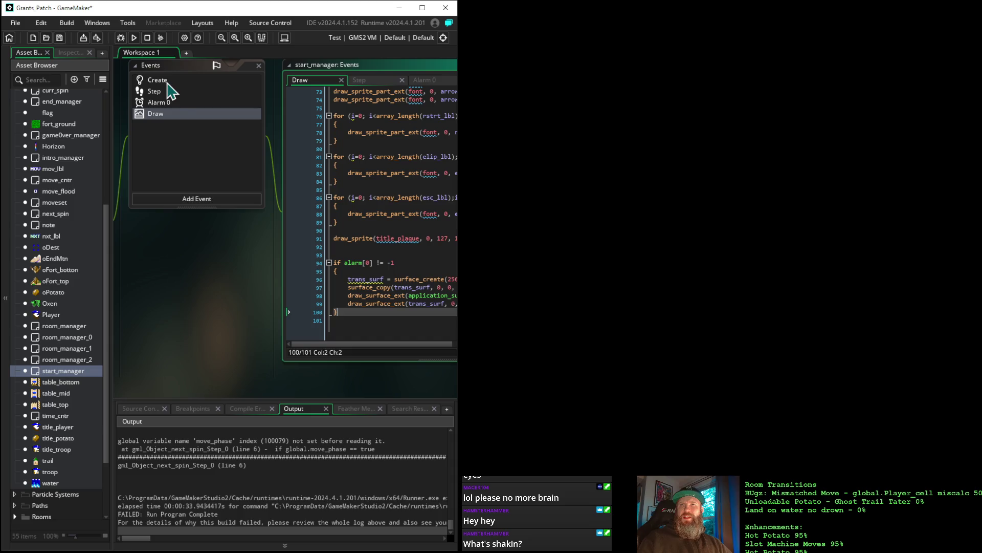
pyautogui.click(169, 102)
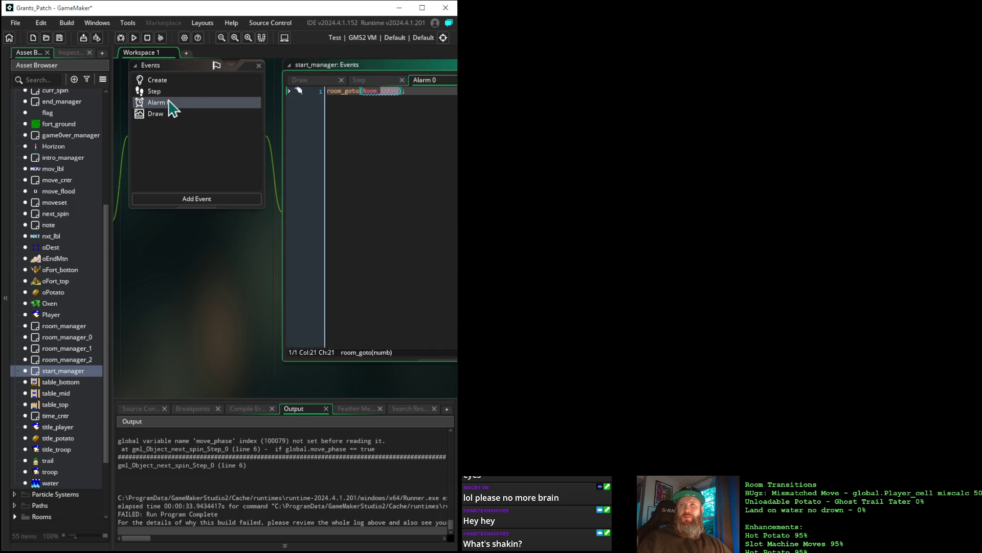
pyautogui.click(169, 83)
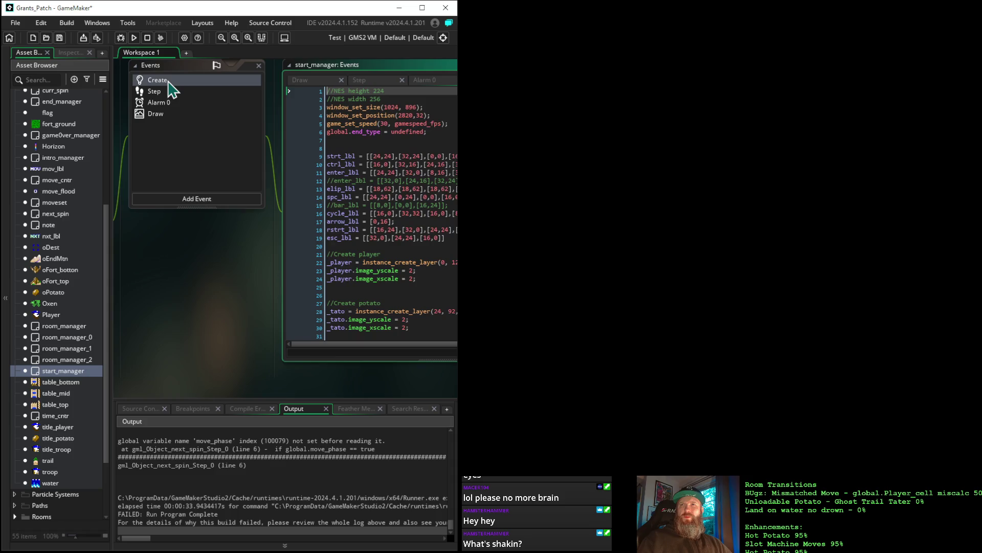
pyautogui.moveTo(238, 273)
pyautogui.mouseDown()
pyautogui.moveTo(128, 268)
pyautogui.moveTo(106, 276)
pyautogui.mouseUp()
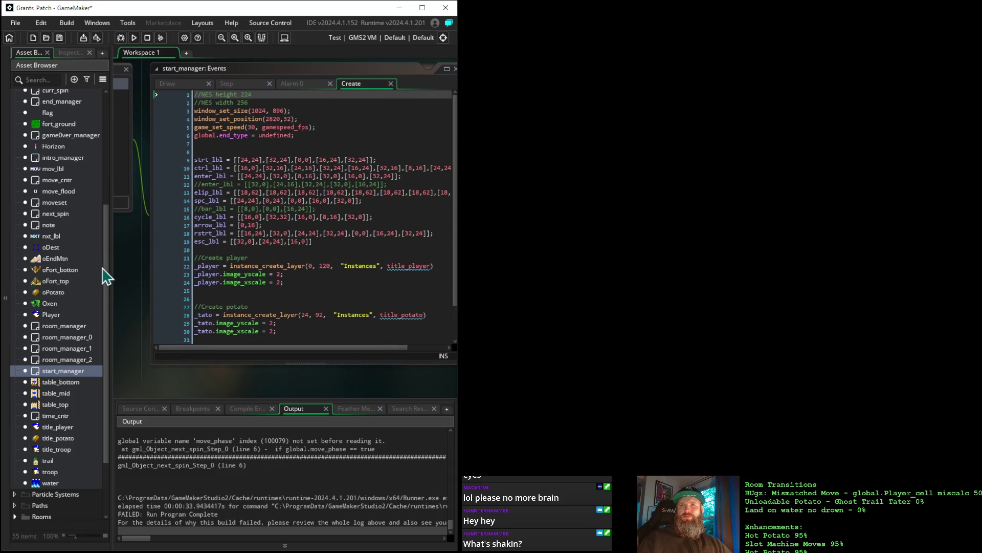
pyautogui.click(134, 37)
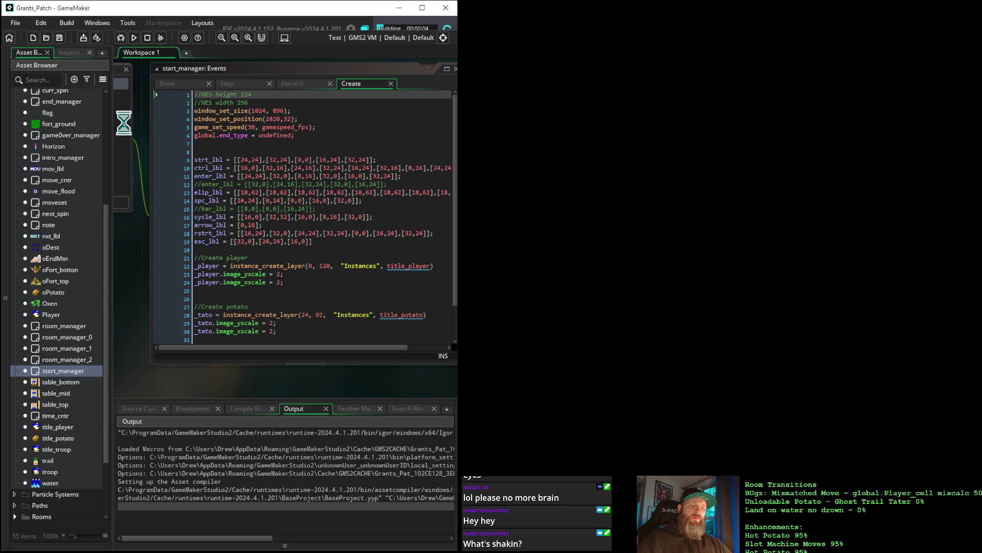
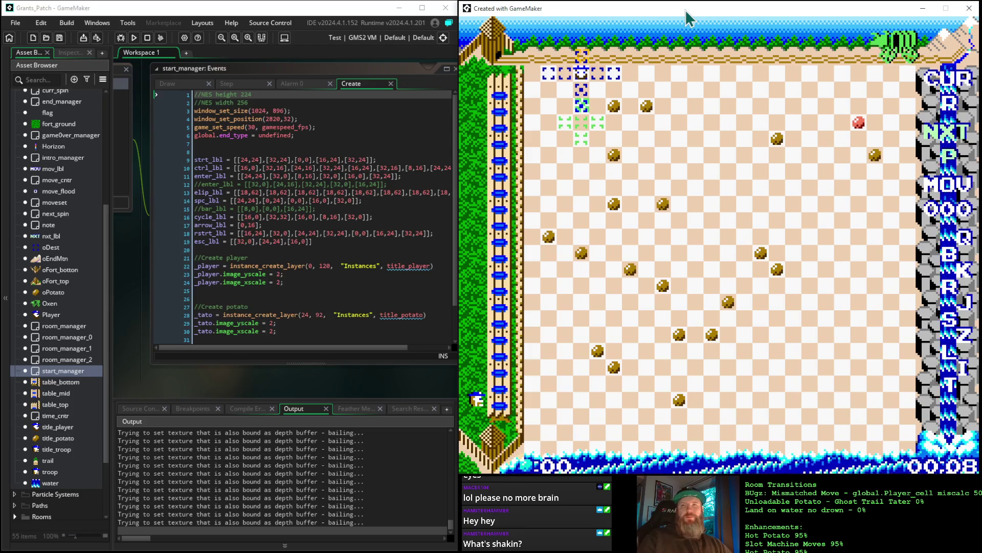
# Restart the game, then open the room_manager object from the Asset Browser
pyautogui.press('Escape')
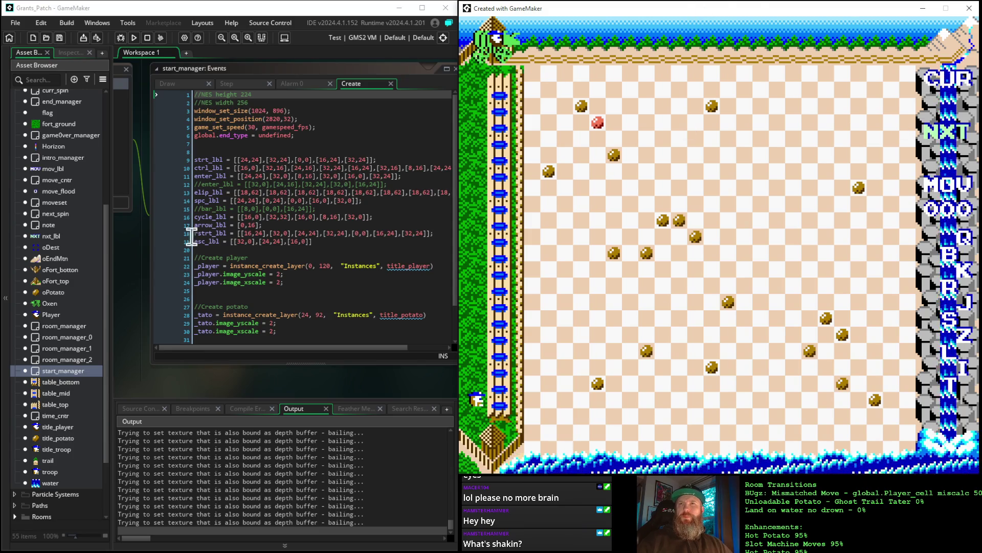
pyautogui.moveTo(123, 251)
pyautogui.mouseDown()
pyautogui.moveTo(307, 254)
pyautogui.moveTo(254, 233)
pyautogui.mouseUp()
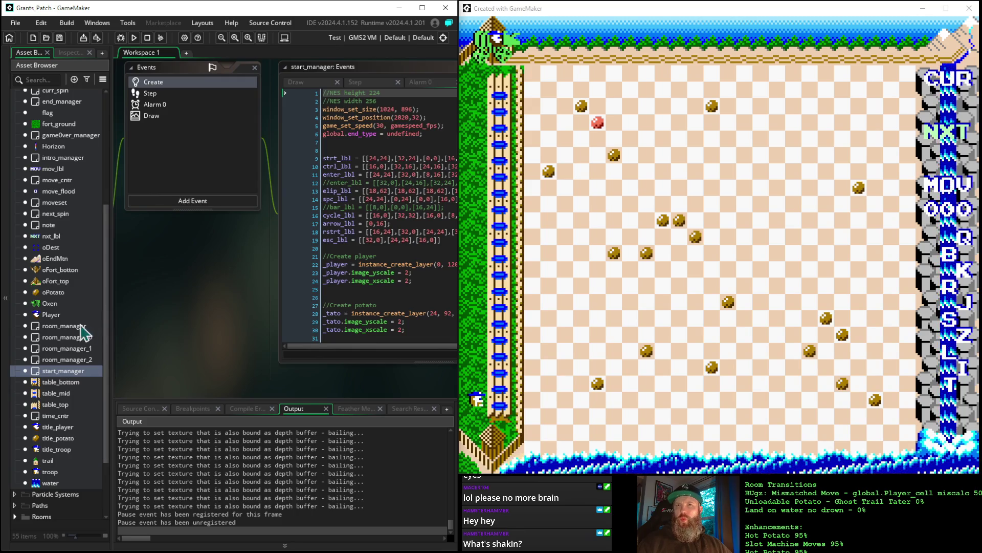
pyautogui.doubleClick(68, 327)
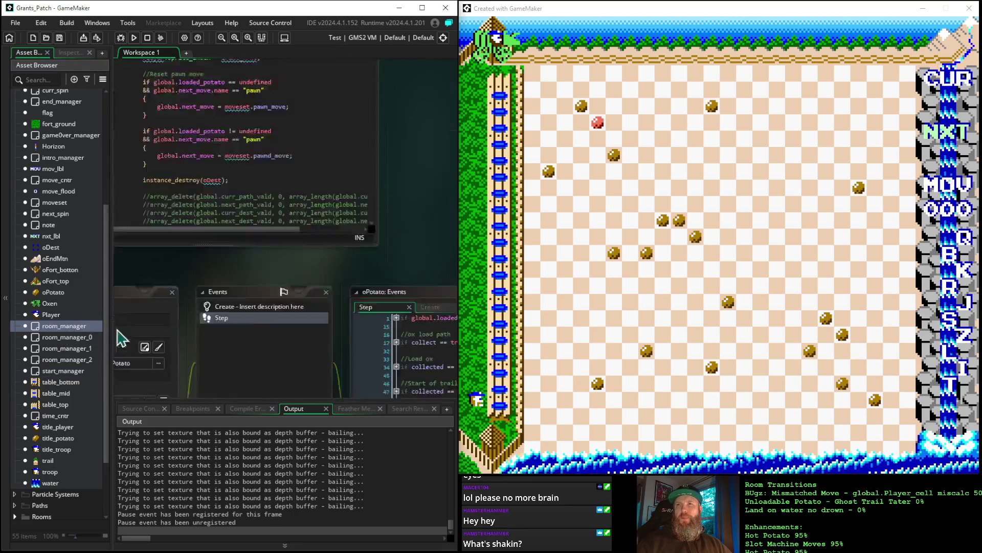
# Change alarm[1] to alarm[2] on line 43 of room_manager's Draw event, then run in debug mode
pyautogui.click(303, 136)
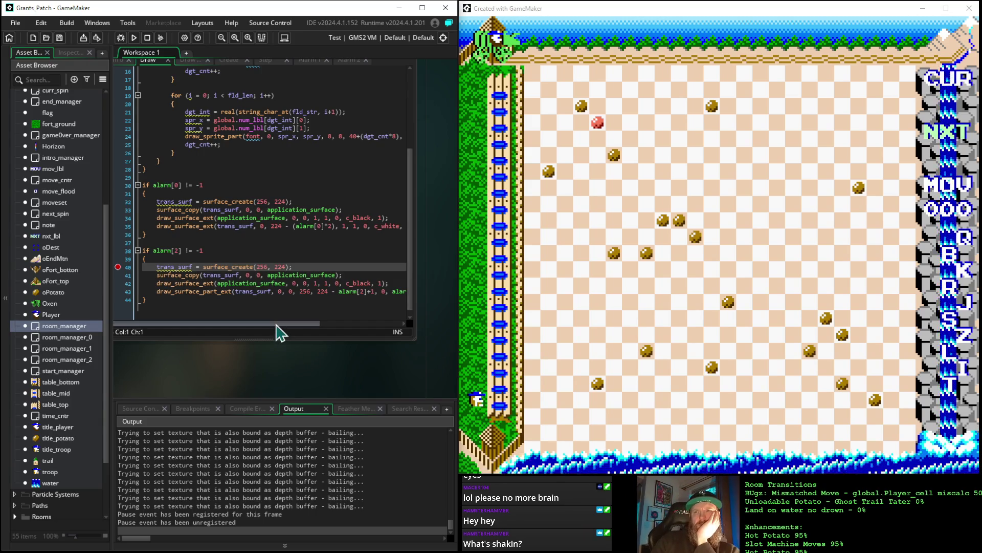
pyautogui.moveTo(276, 324)
pyautogui.mouseDown()
pyautogui.moveTo(309, 334)
pyautogui.moveTo(335, 325)
pyautogui.mouseUp()
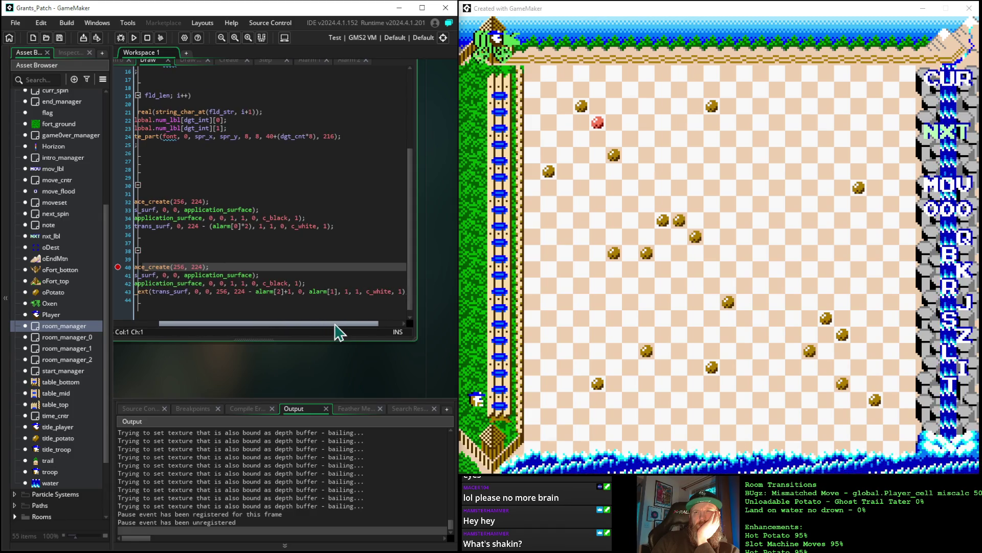
pyautogui.click(318, 292)
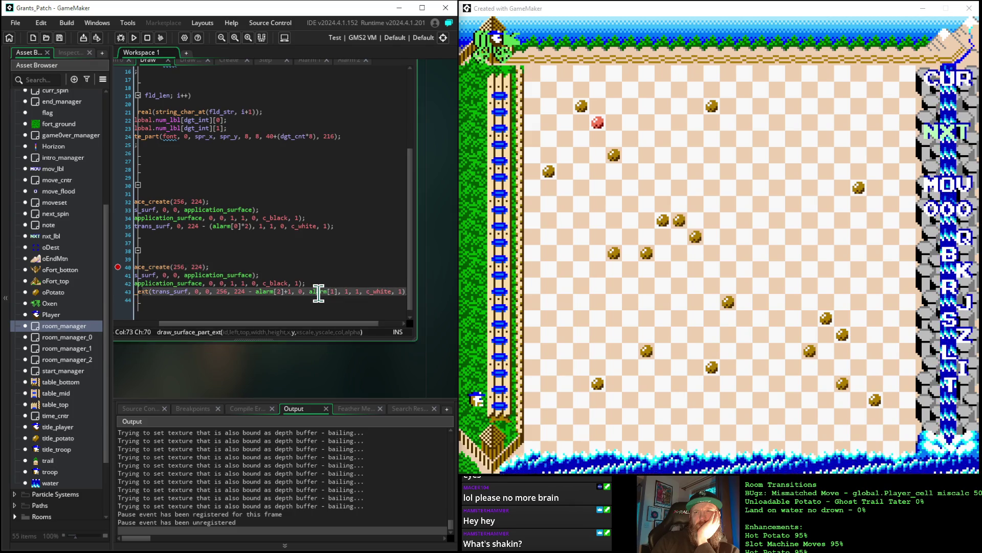
pyautogui.press('Right')
pyautogui.press('Right')
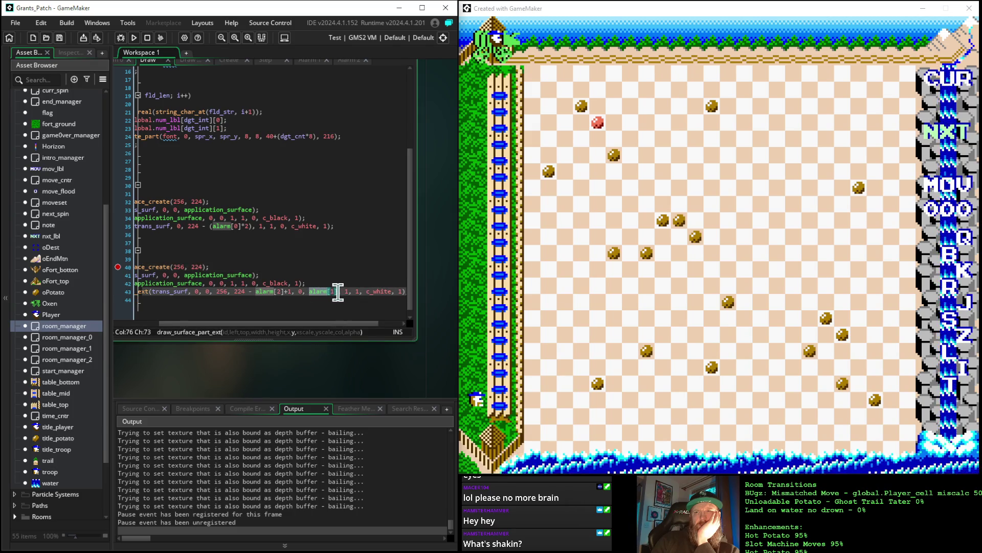
pyautogui.press('BackSpace')
pyautogui.write('2')
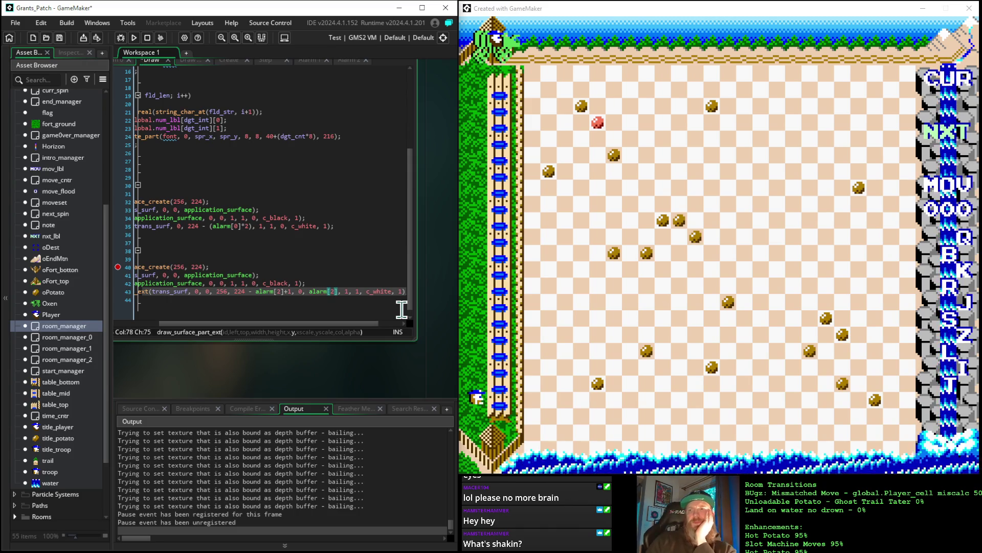
pyautogui.click(123, 37)
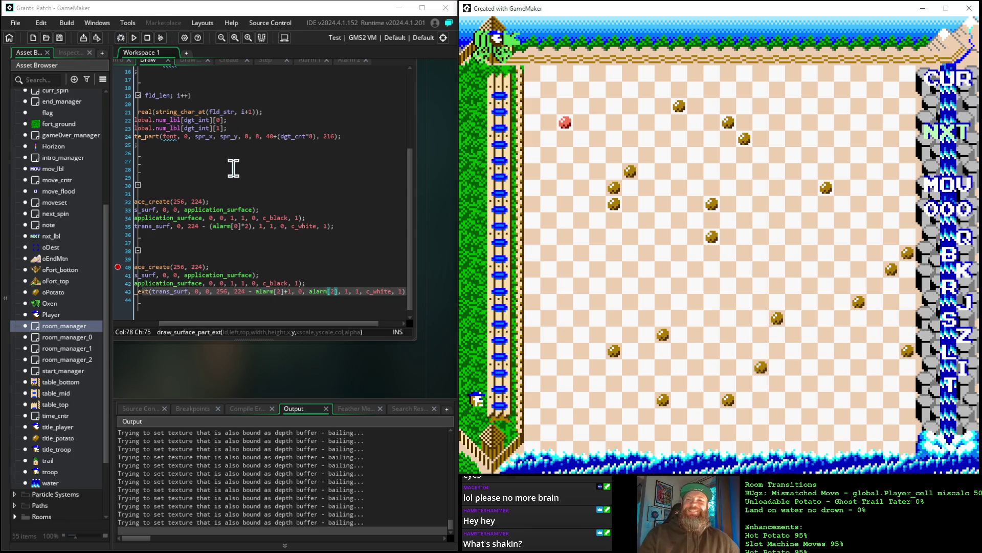
# Add a breakpoint on line 40 of the Draw code and rerun the game under the debugger
pyautogui.moveTo(193, 323); pyautogui.dragTo(110, 313)
pyautogui.scroll(-1, 197, 286)
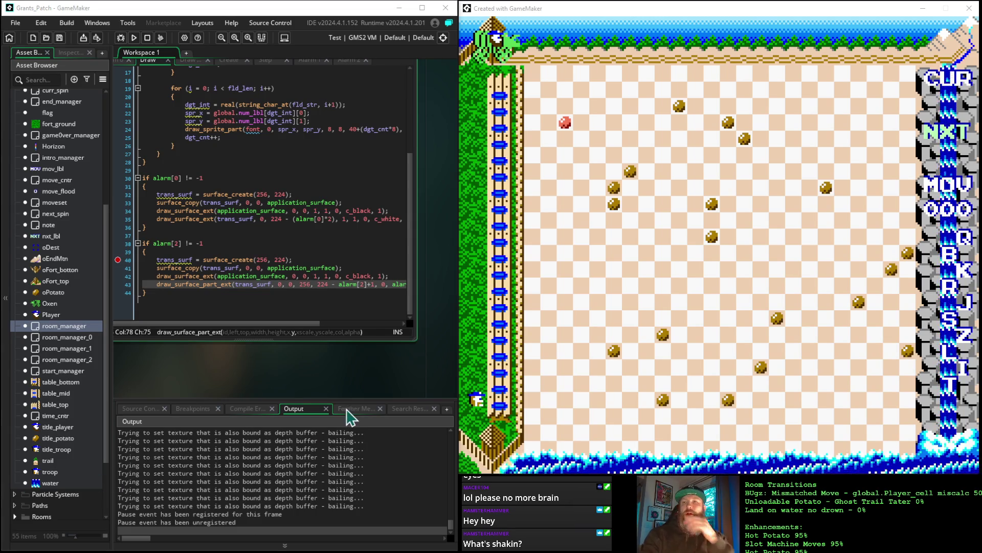
pyautogui.moveTo(270, 325)
pyautogui.mouseDown()
pyautogui.moveTo(362, 329)
pyautogui.moveTo(248, 326)
pyautogui.mouseUp()
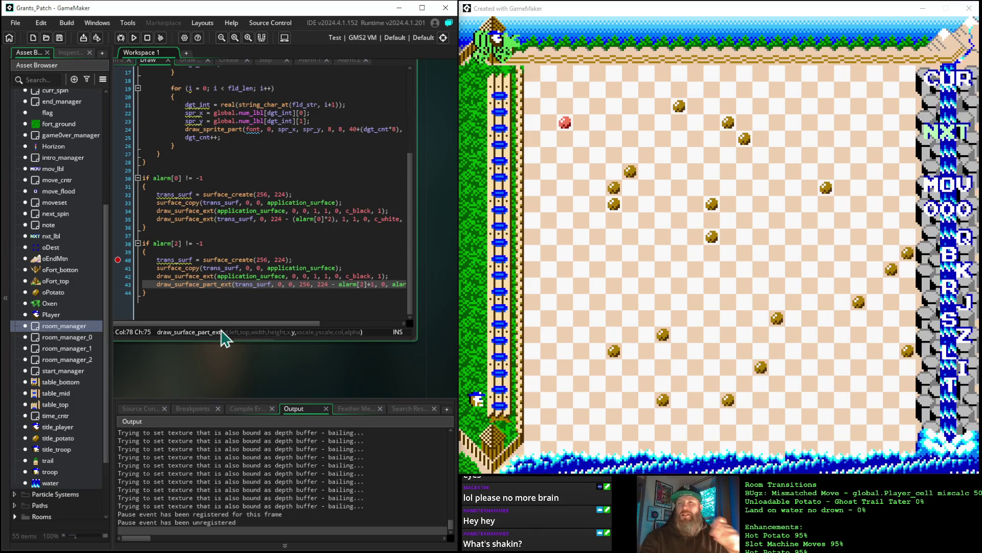
pyautogui.click(119, 264)
pyautogui.click(118, 266)
pyautogui.click(121, 38)
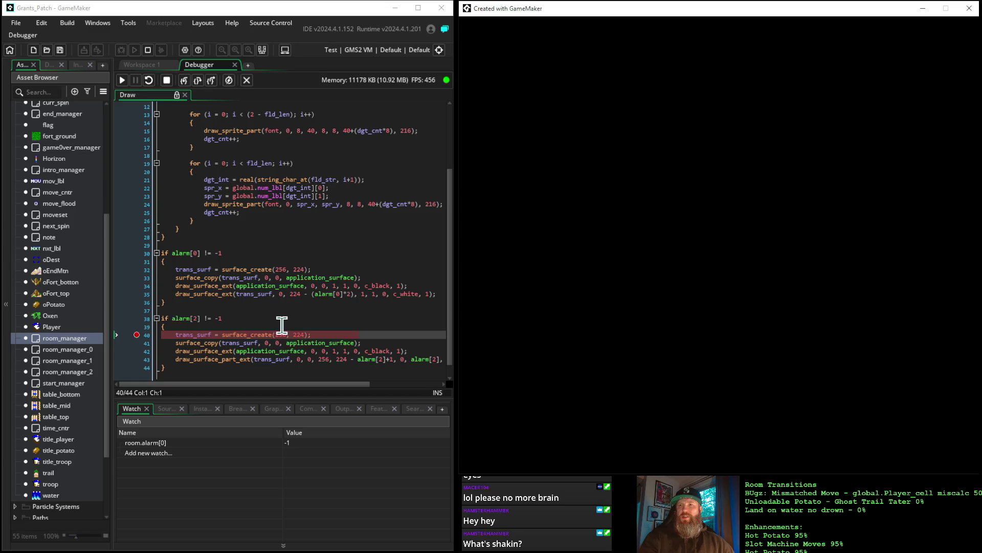
pyautogui.click(303, 395)
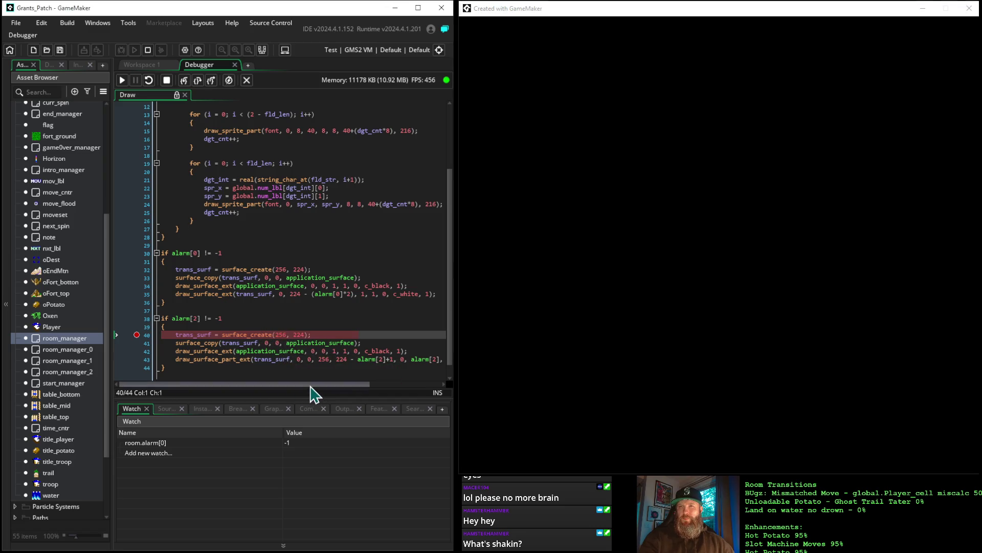
pyautogui.click(204, 353)
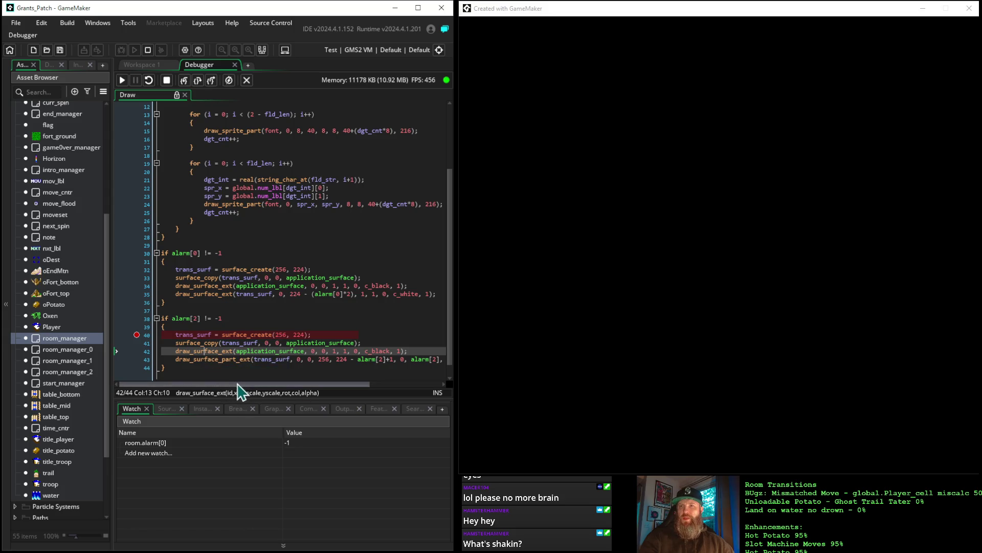
pyautogui.moveTo(239, 394)
pyautogui.mouseDown()
pyautogui.moveTo(250, 395)
pyautogui.moveTo(211, 390)
pyautogui.mouseUp()
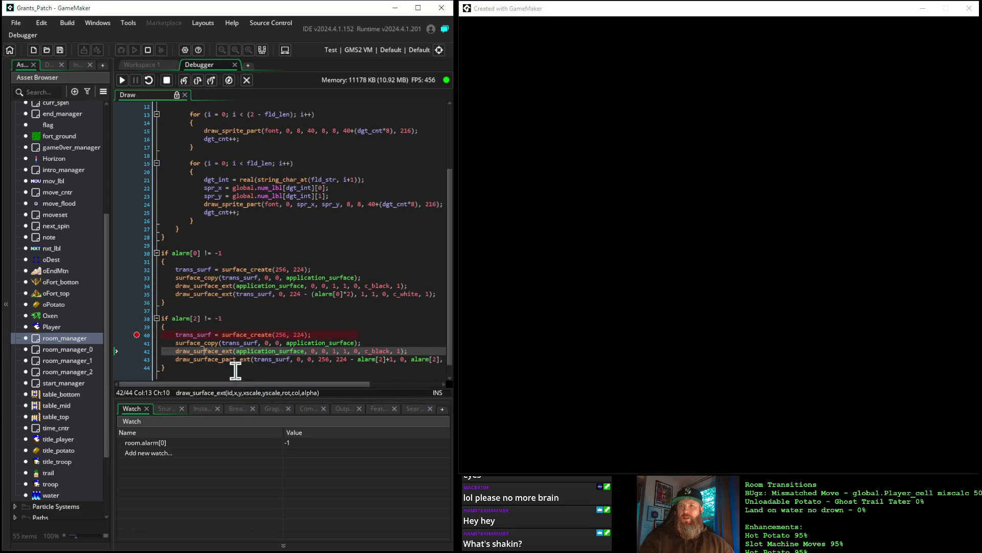
pyautogui.click(223, 361)
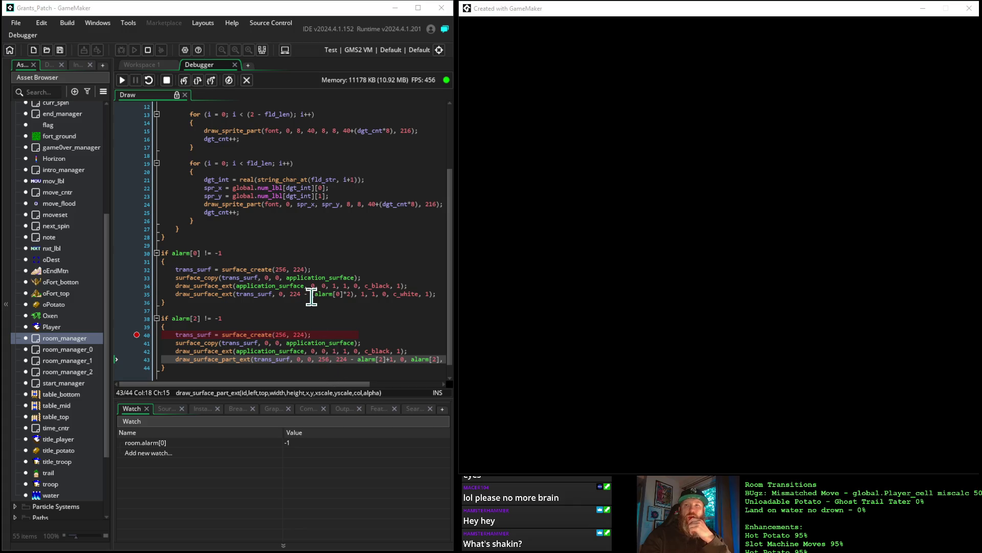
pyautogui.scroll(-1, 312, 292)
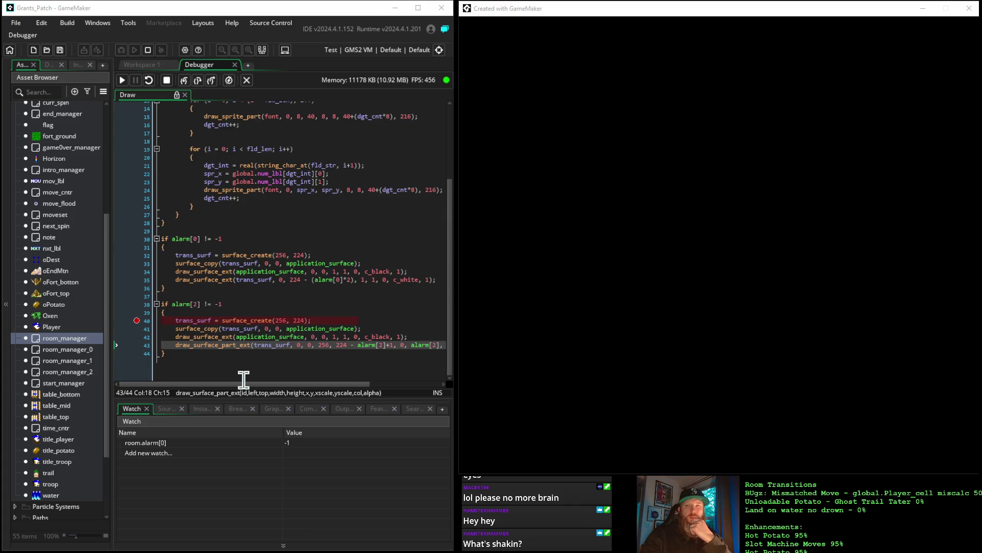
pyautogui.moveTo(239, 385); pyautogui.dragTo(261, 389)
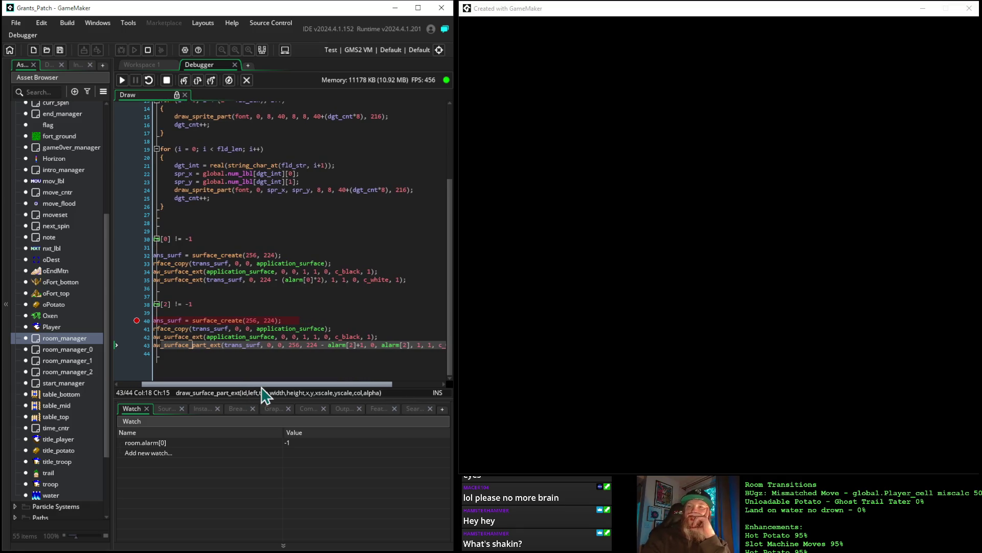
pyautogui.click(205, 345)
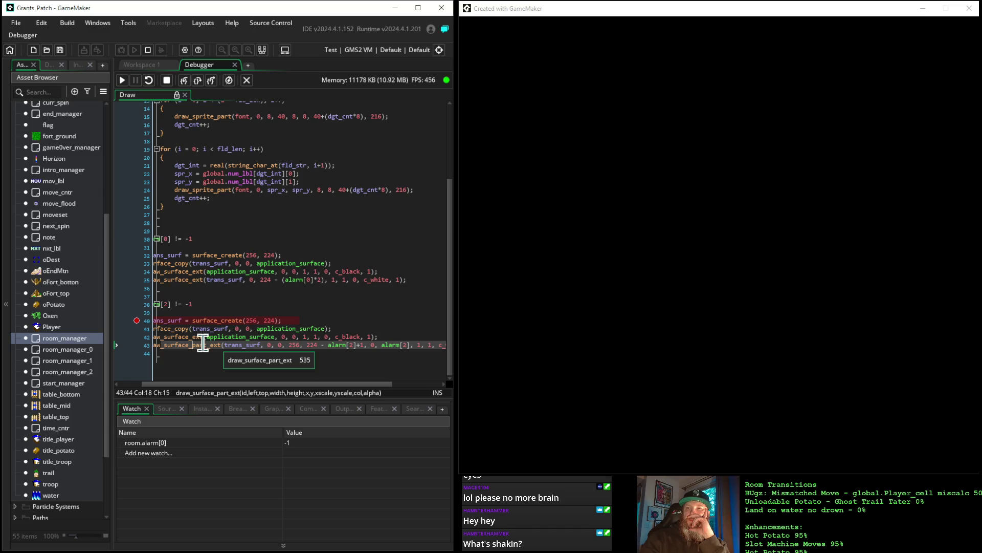
pyautogui.scroll(1, 203, 344)
pyautogui.scroll(-1, 253, 284)
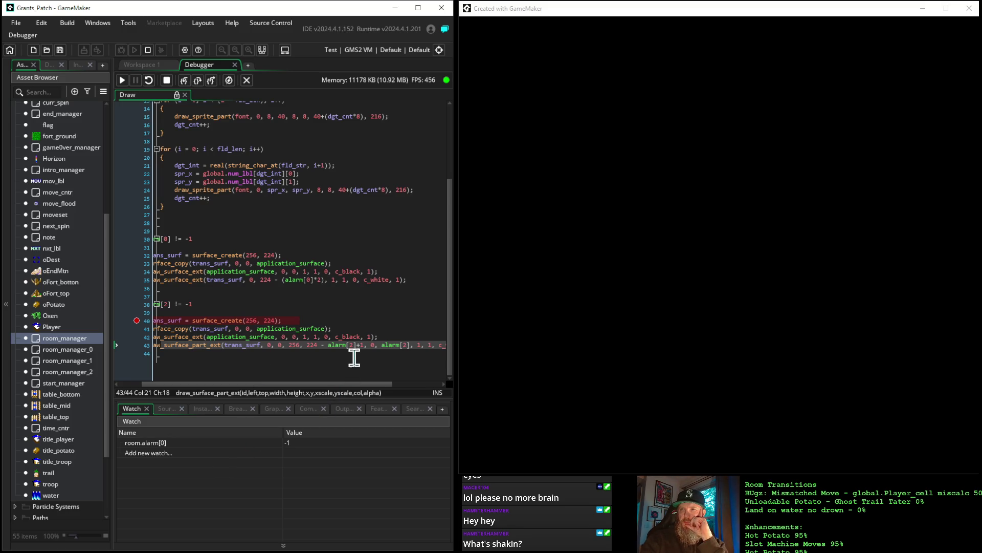
# Add an alarm[2] entry to the debugger Watch panel, showing the value 111
pyautogui.click(196, 453)
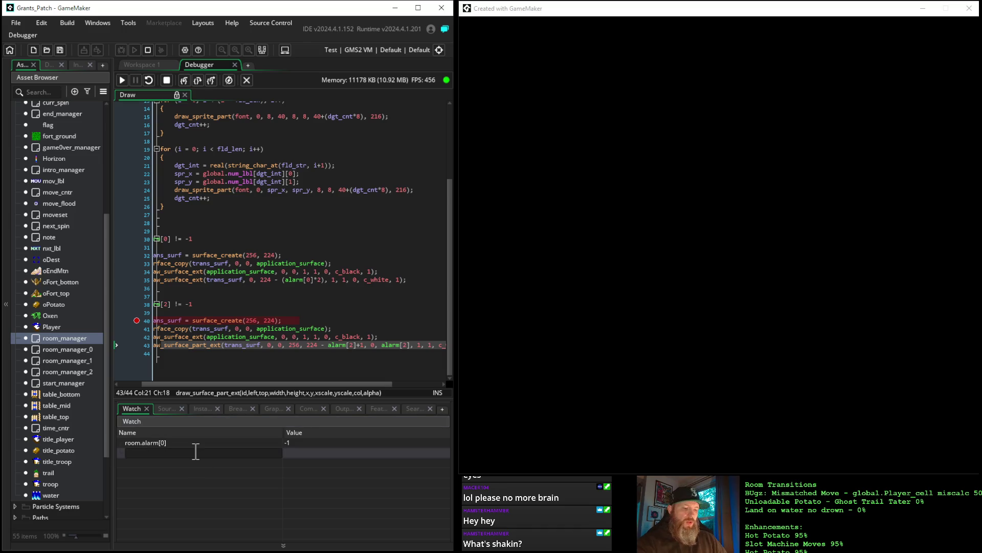
pyautogui.write('alarm[]')
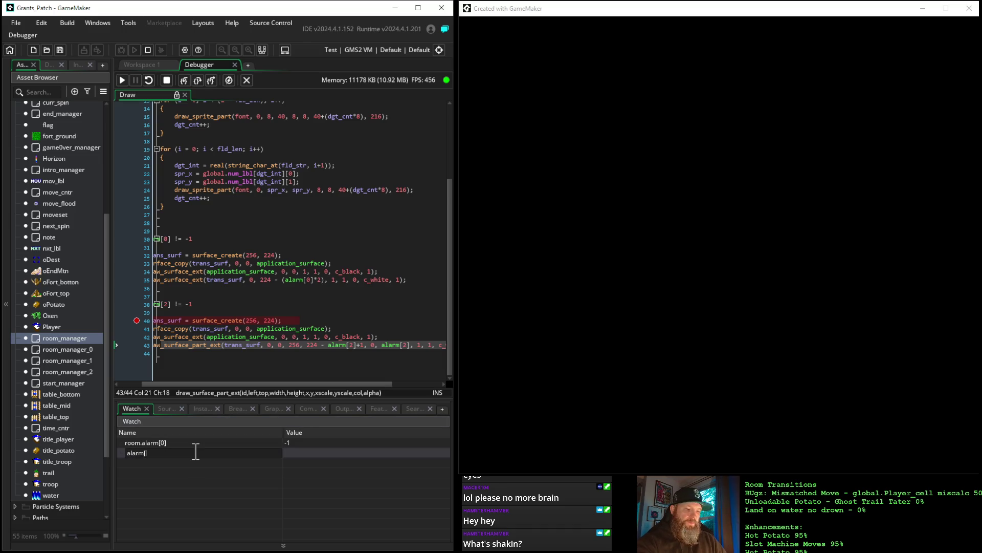
pyautogui.write('2')
pyautogui.press('Return')
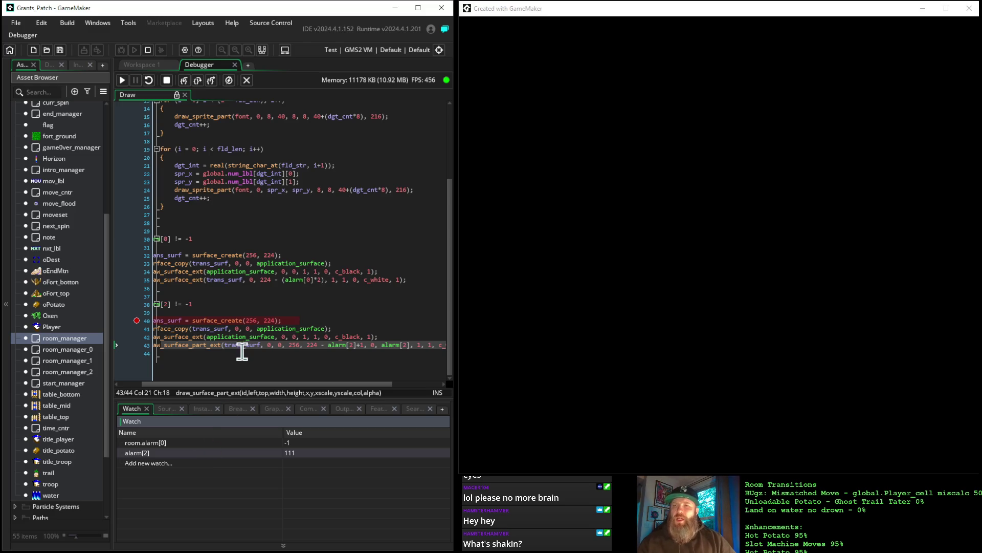
pyautogui.moveTo(166, 384); pyautogui.dragTo(143, 384)
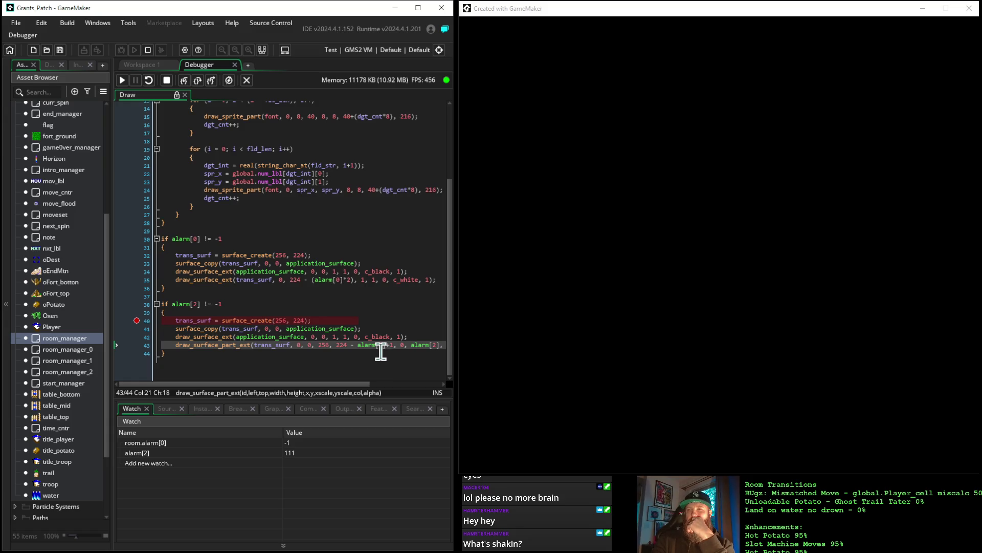
# Inspect and select line 43's height expression 224 - alarm[2]+1 in the paused Draw code
pyautogui.click(344, 347)
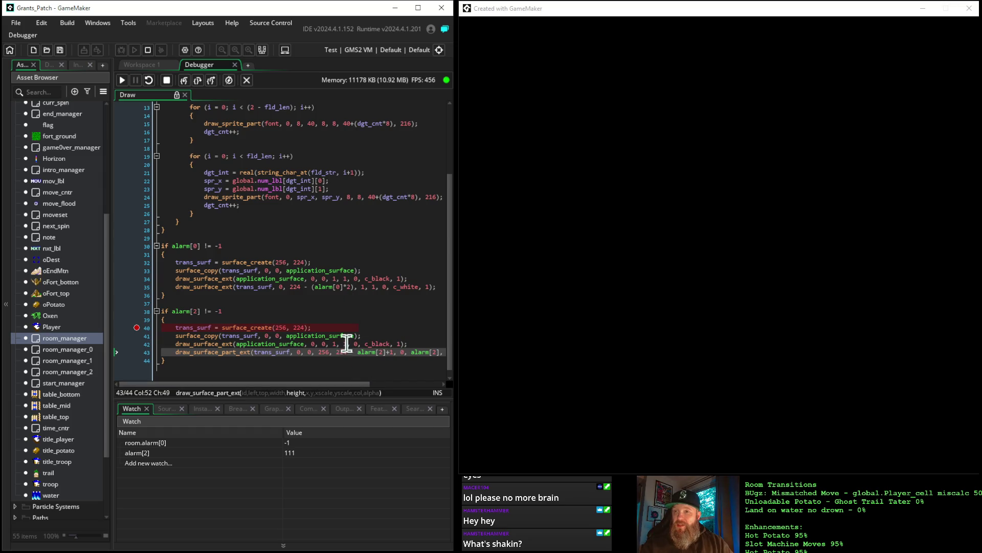
pyautogui.moveTo(337, 352); pyautogui.dragTo(394, 354)
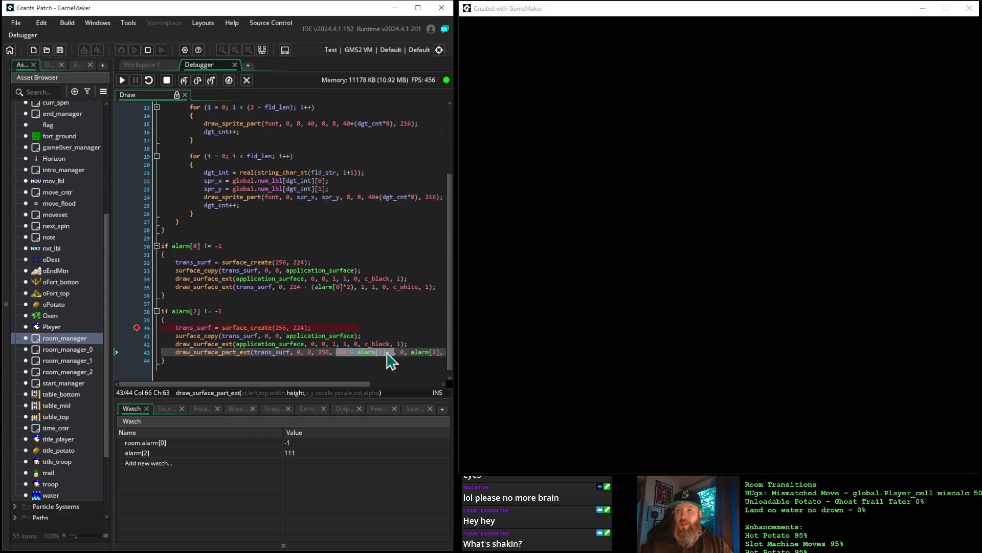
pyautogui.click(386, 352)
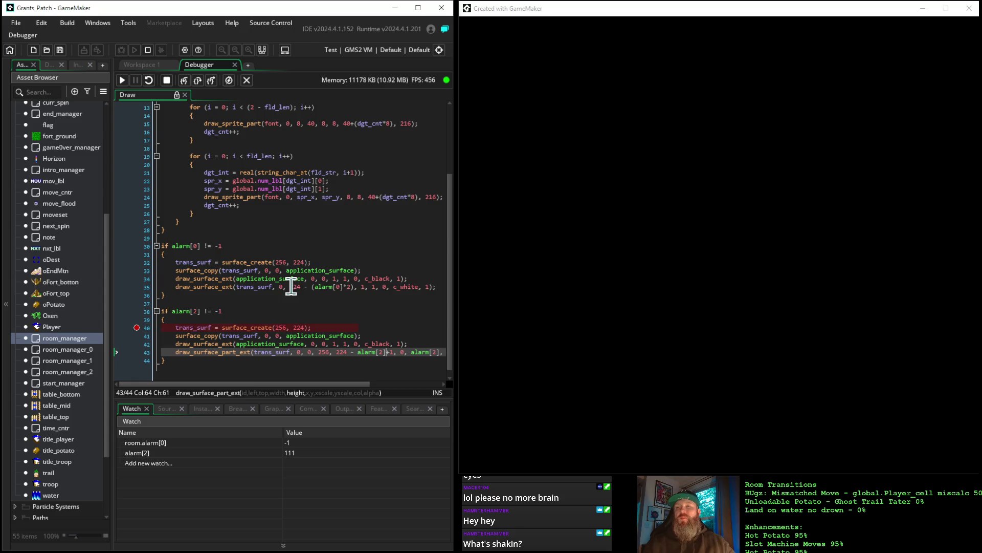
pyautogui.click(354, 352)
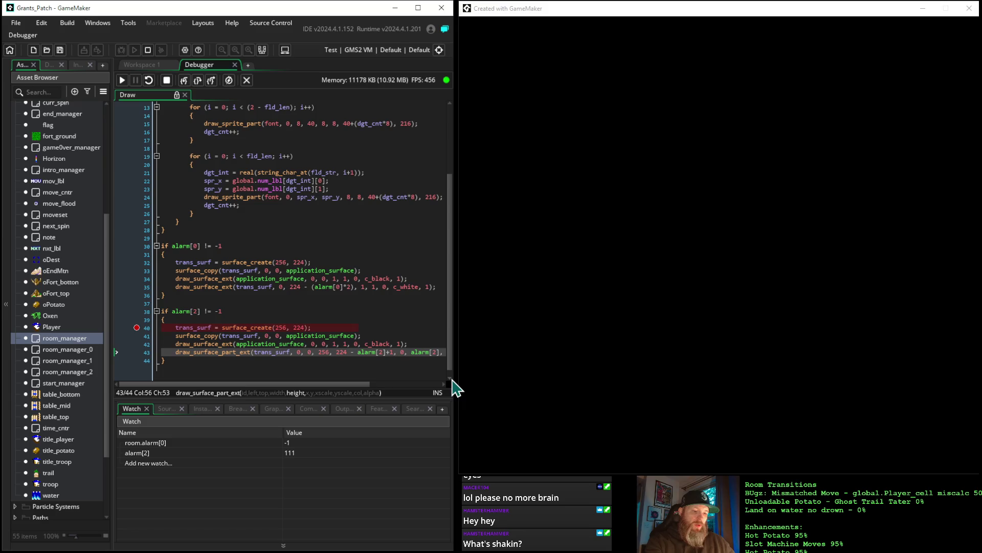
pyautogui.press('Right')
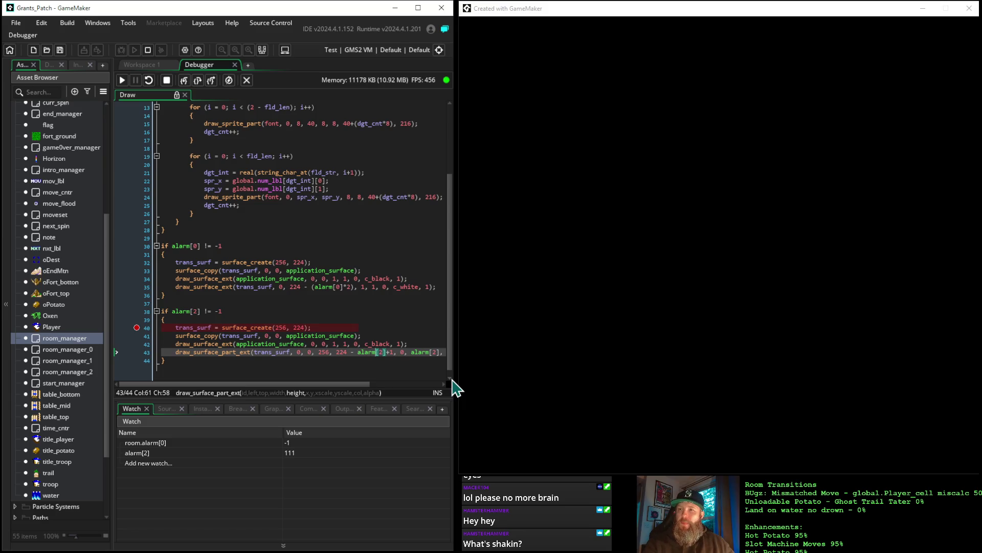
pyautogui.press('Left')
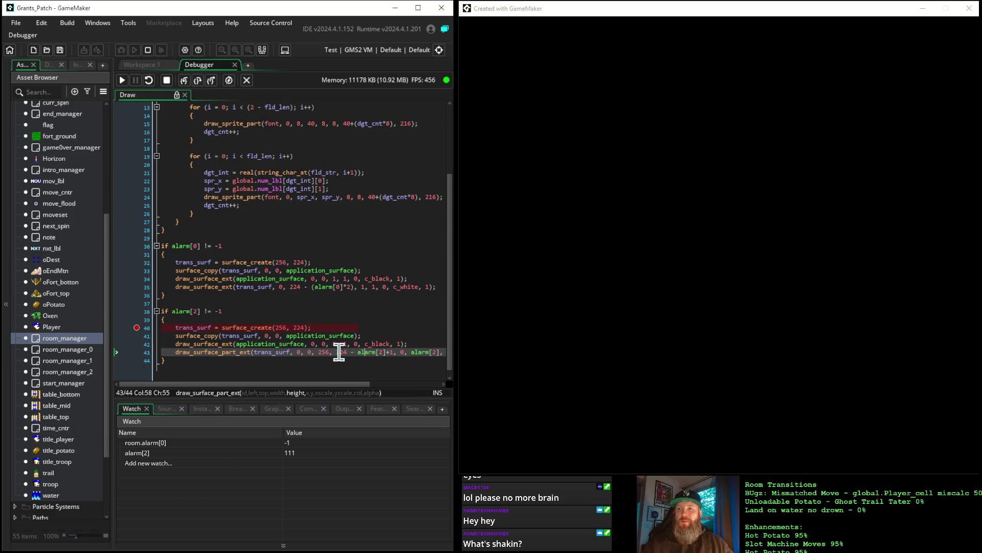
pyautogui.moveTo(333, 352)
pyautogui.mouseDown()
pyautogui.moveTo(387, 364)
pyautogui.moveTo(329, 352)
pyautogui.moveTo(338, 353)
pyautogui.mouseUp()
pyautogui.hotkey('ctrl', 'c')
pyautogui.click(392, 352)
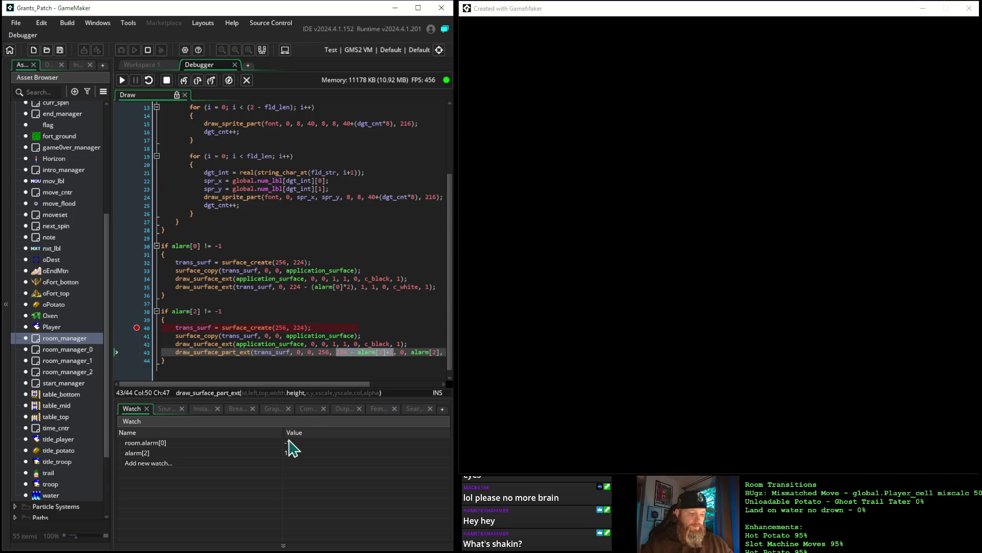
# Paste the height expression into a new watch, editing it to 224 - (alarm[2]*2)+1, which evaluates to 3
pyautogui.click(180, 463)
pyautogui.hotkey('ctrl', 'v')
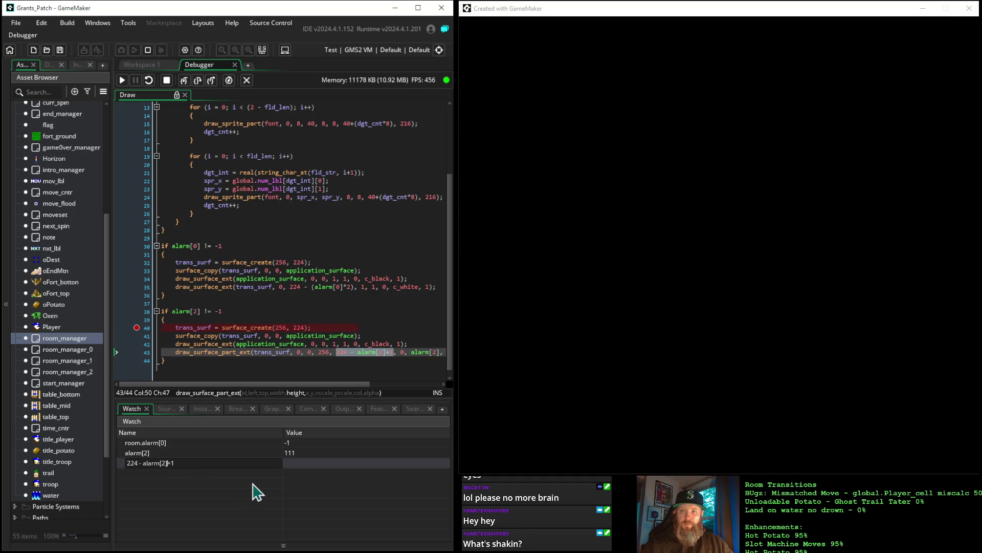
pyautogui.write('*2)')
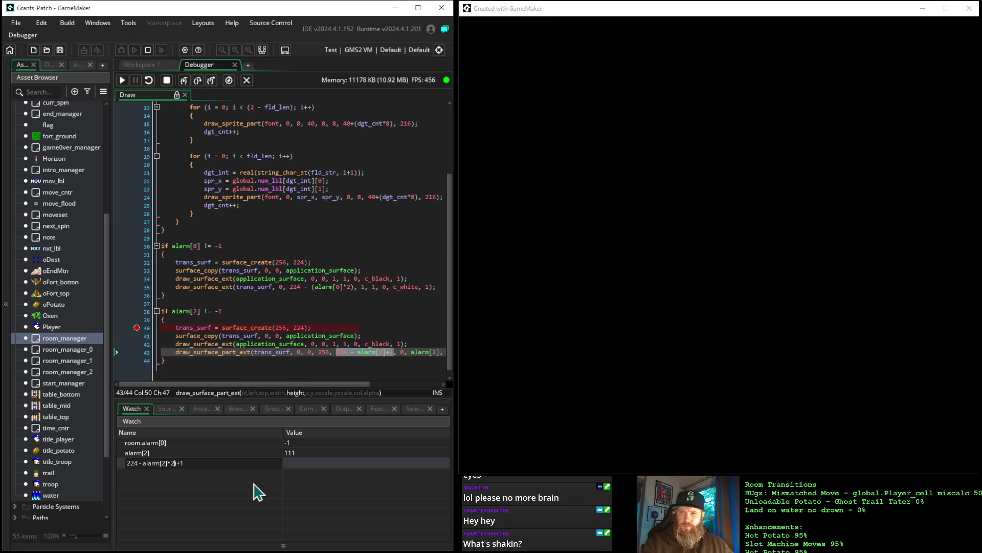
pyautogui.press('Left')
pyautogui.press('Left')
pyautogui.press('Left')
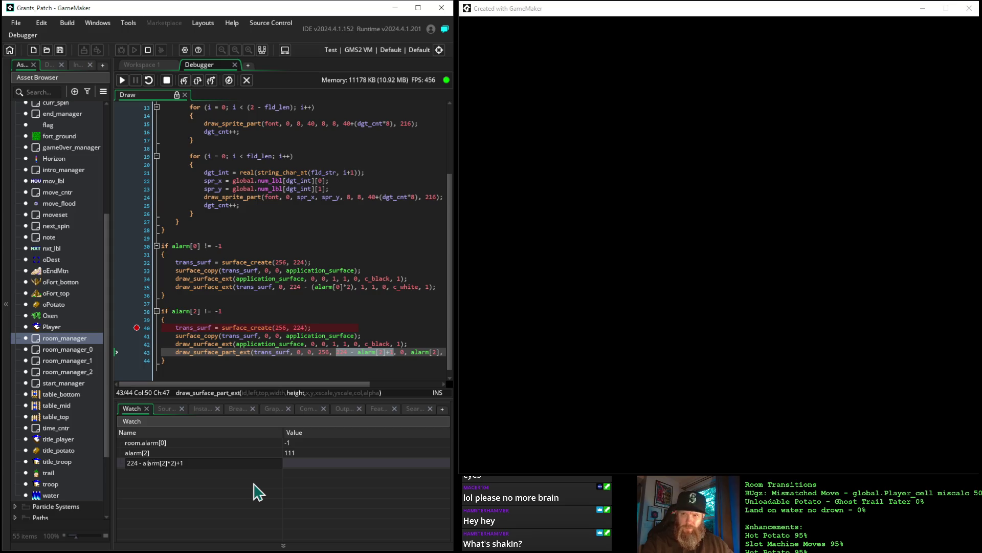
pyautogui.write('(')
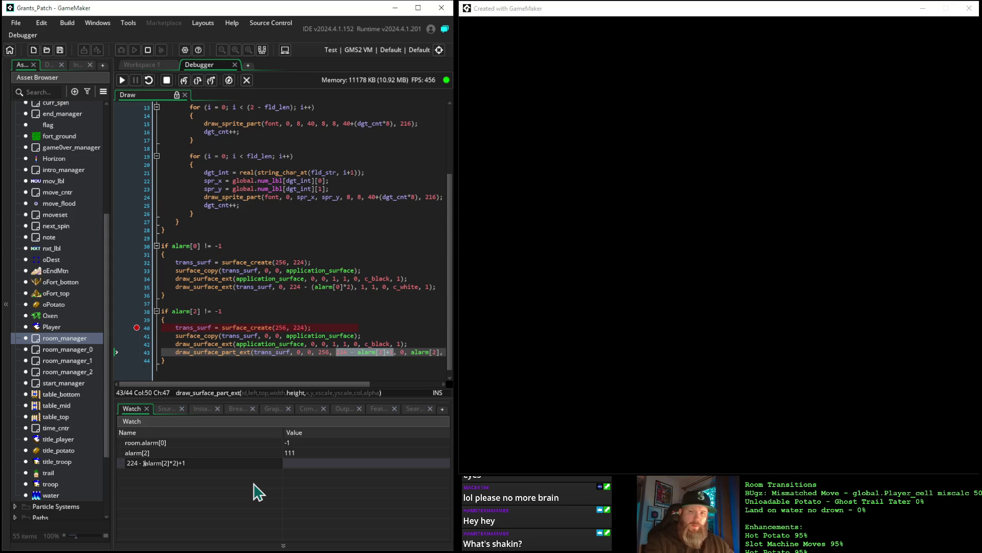
pyautogui.press('Return')
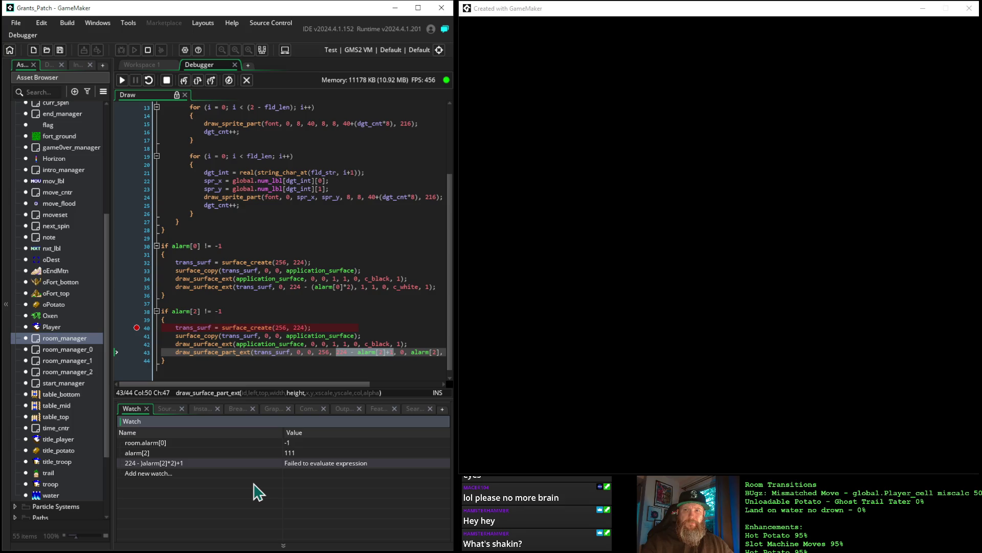
pyautogui.doubleClick(144, 464)
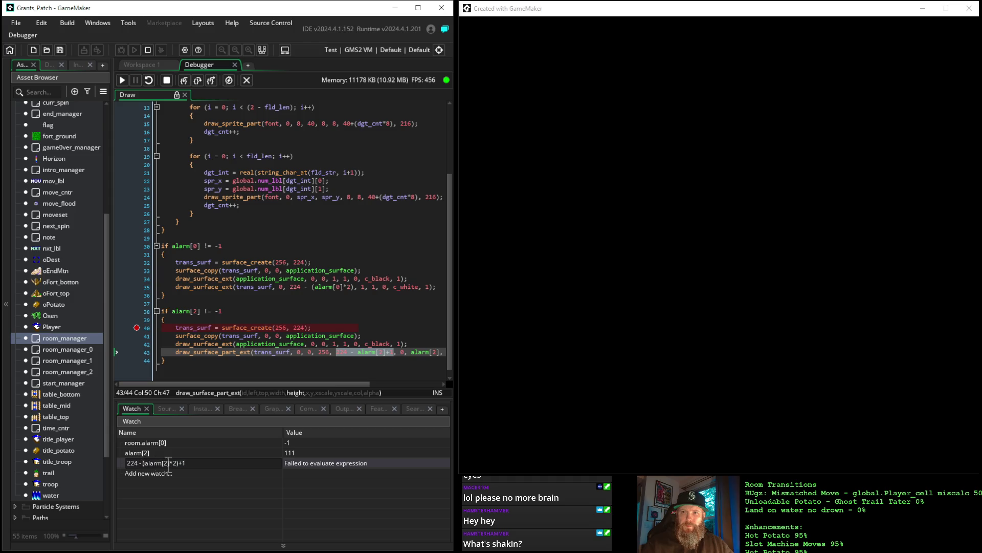
pyautogui.press('BackSpace')
pyautogui.write('(')
pyautogui.press('Return')
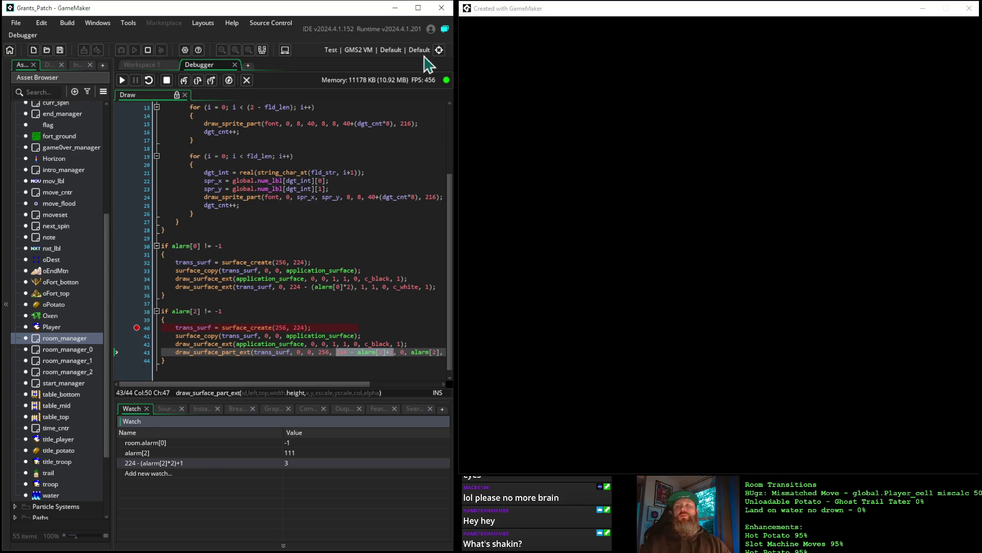
# Stop the game and paste 224 - (alarm[2]*2)+1 over line 43's height argument
pyautogui.click(167, 80)
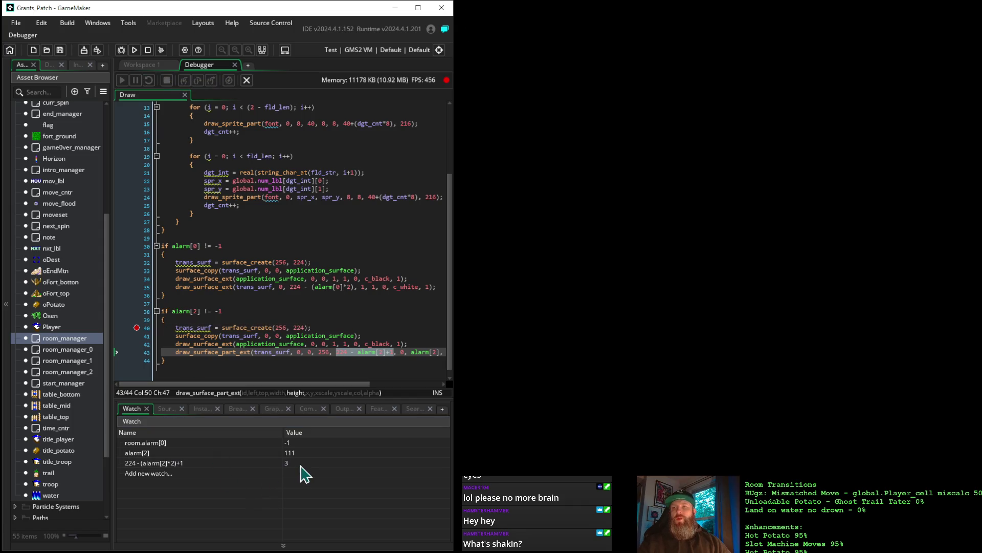
pyautogui.click(190, 463)
pyautogui.doubleClick(194, 463)
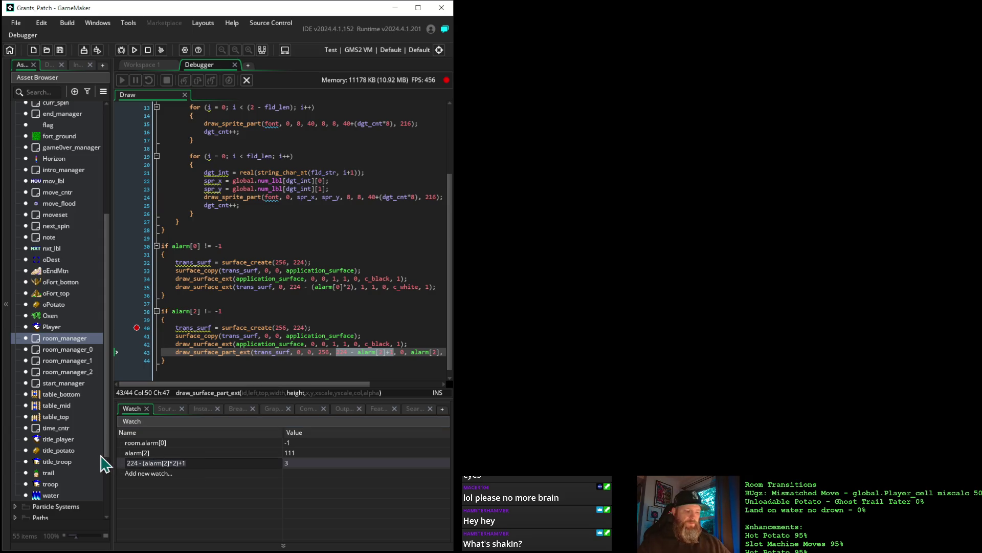
pyautogui.click(336, 352)
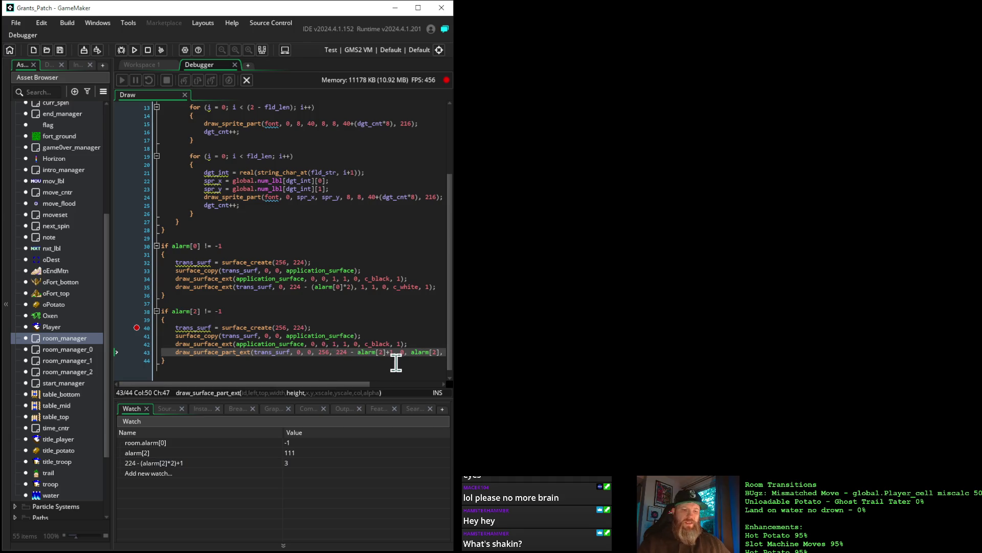
pyautogui.press('Right')
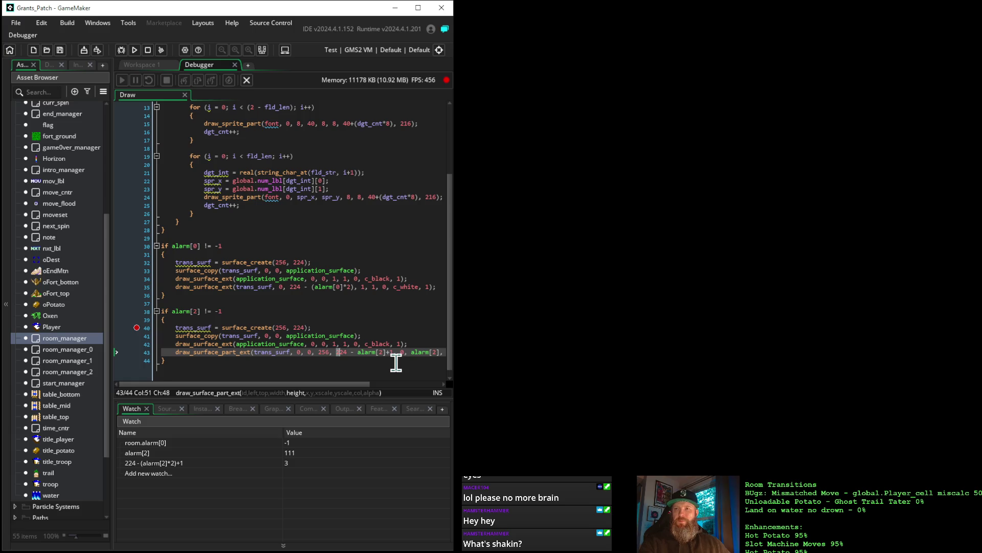
pyautogui.hotkey('shift', 'Right')
pyautogui.hotkey('shift', 'Right')
pyautogui.hotkey('shift', 'Right')
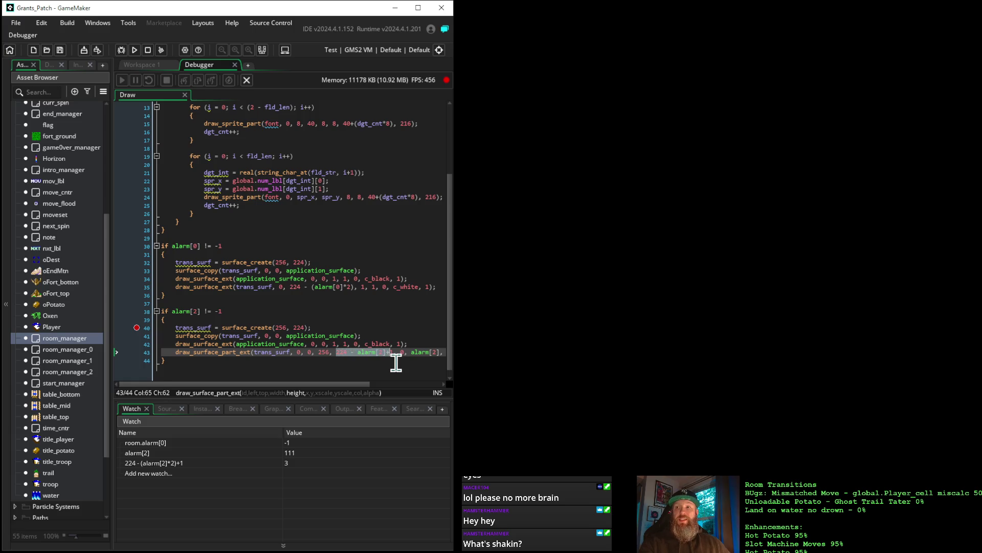
pyautogui.write('224 - (alarm[2]*2)+1')
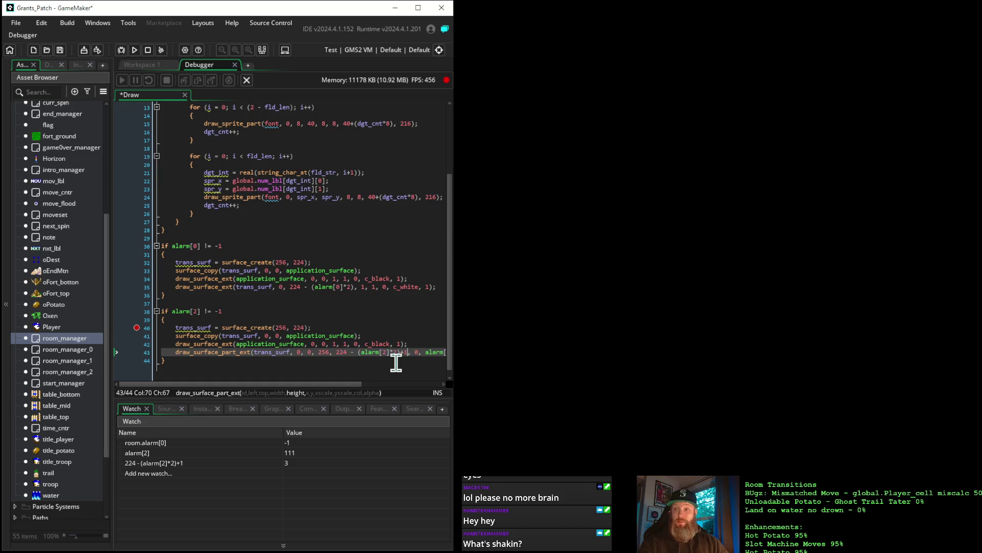
# Replace the later alarm[2] argument on line 43 with 0 and run the game
pyautogui.hotkey('ctrl', 'Right')
pyautogui.hotkey('ctrl', 'Right')
pyautogui.hotkey('ctrl', 'Right')
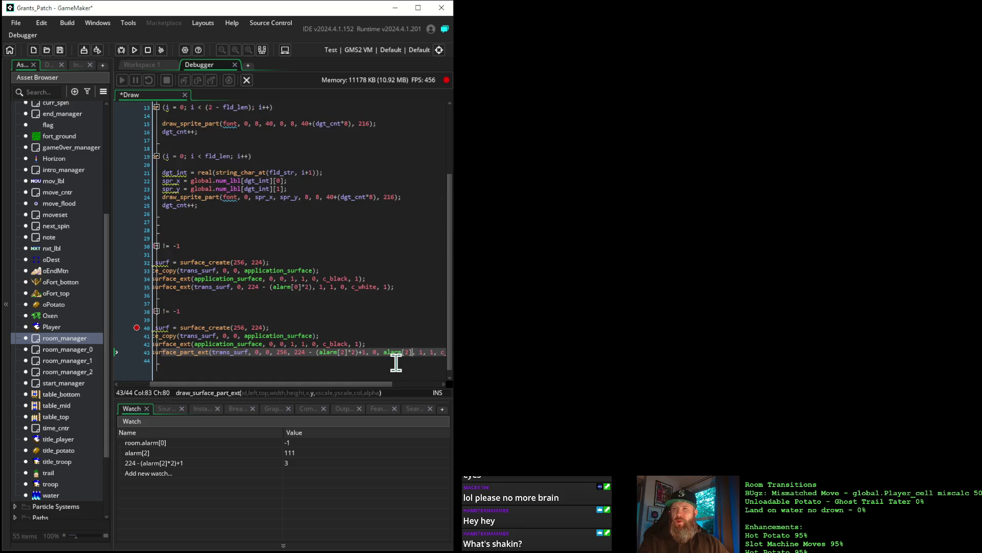
pyautogui.press('Left')
pyautogui.press('Left')
pyautogui.press('Left')
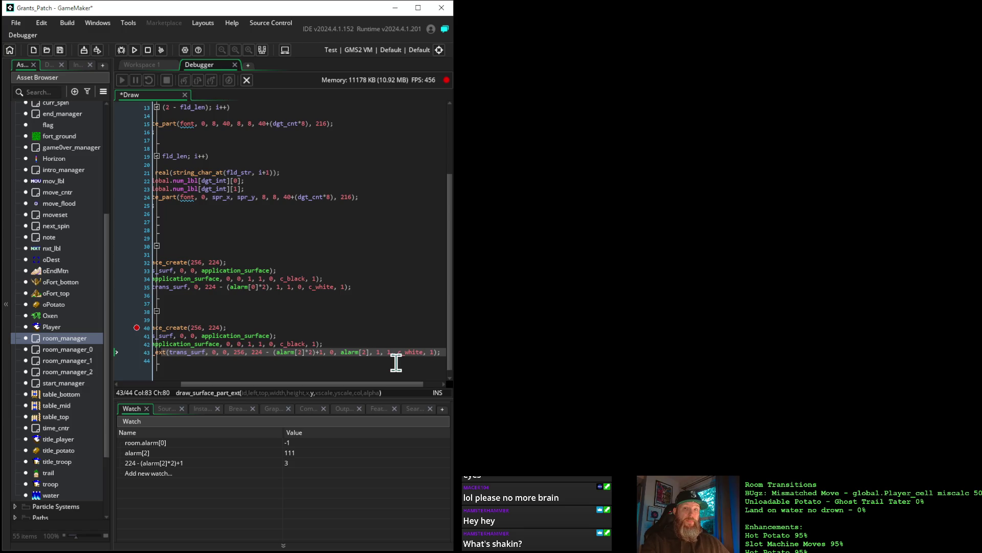
pyautogui.hotkey('shift', 'Left')
pyautogui.hotkey('shift', 'Left')
pyautogui.hotkey('shift', 'Left')
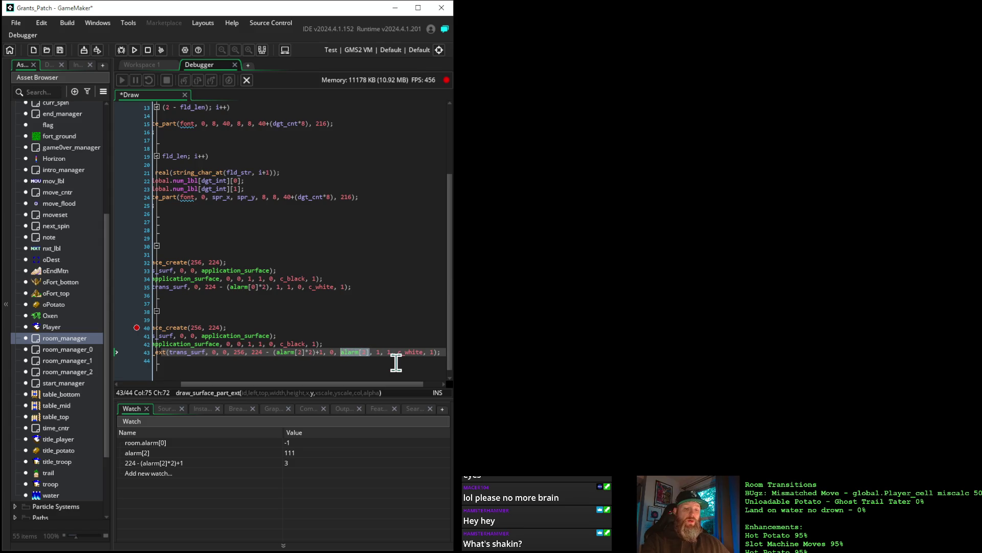
pyautogui.write('0')
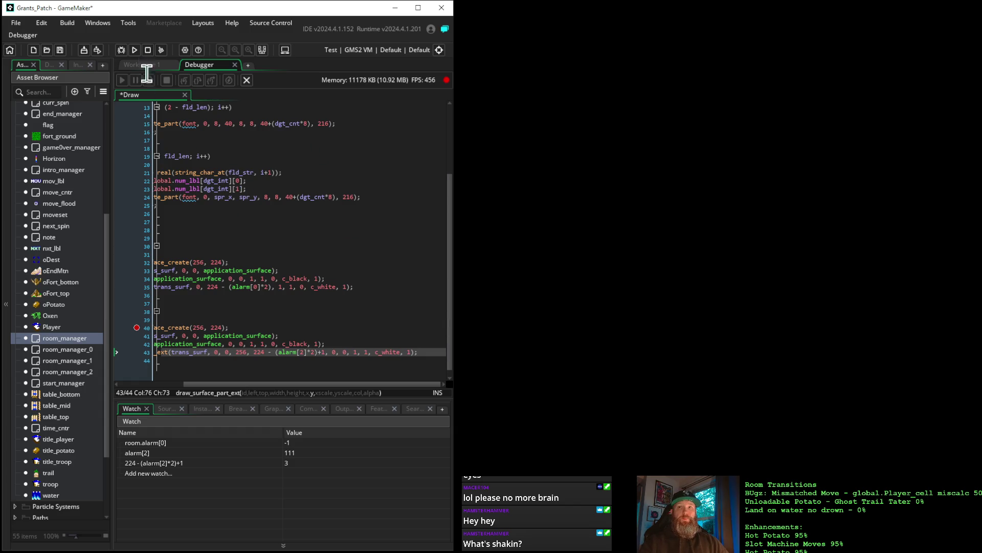
pyautogui.click(134, 50)
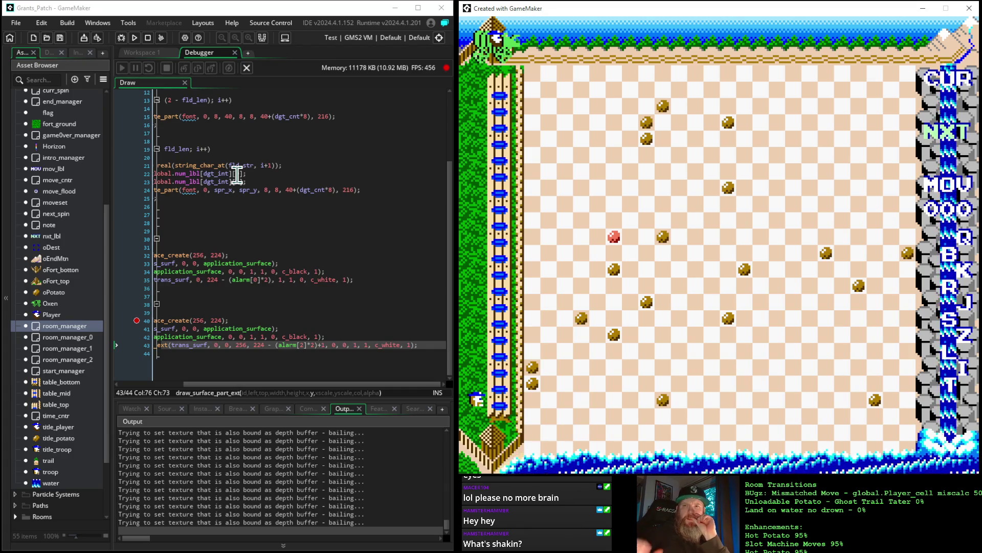
# Place the caret on line 43 of the Draw code
pyautogui.click(228, 345)
pyautogui.click(225, 364)
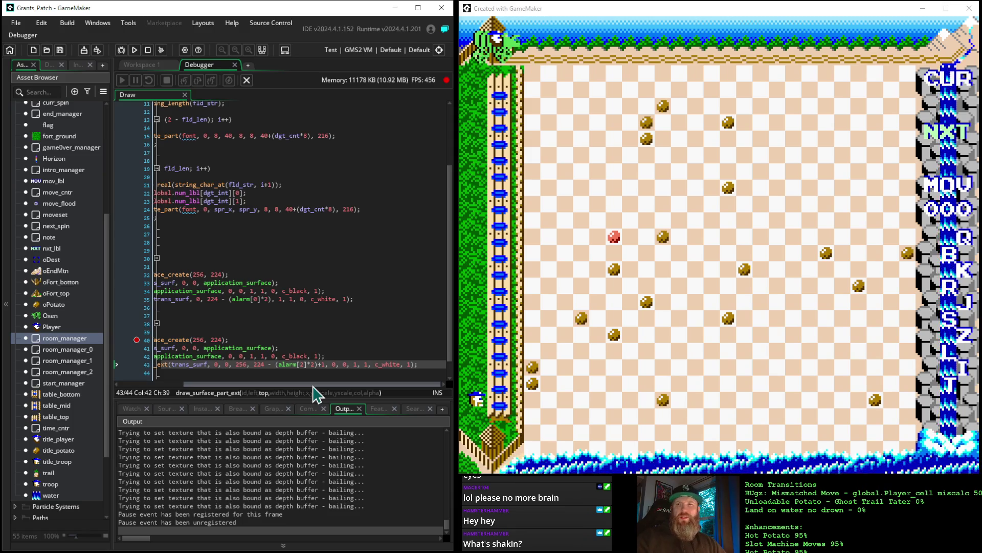
pyautogui.press('Right')
pyautogui.press('Left')
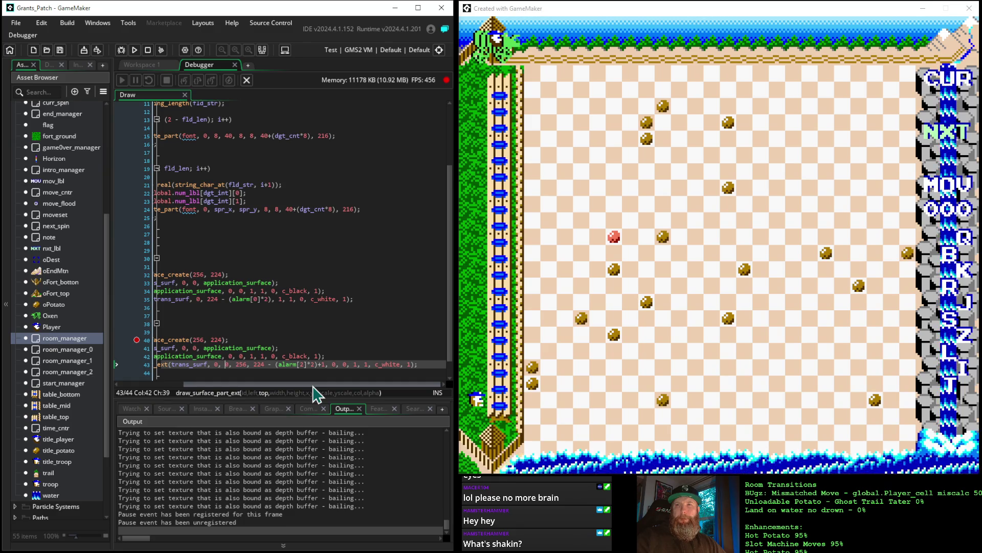
pyautogui.press('Left')
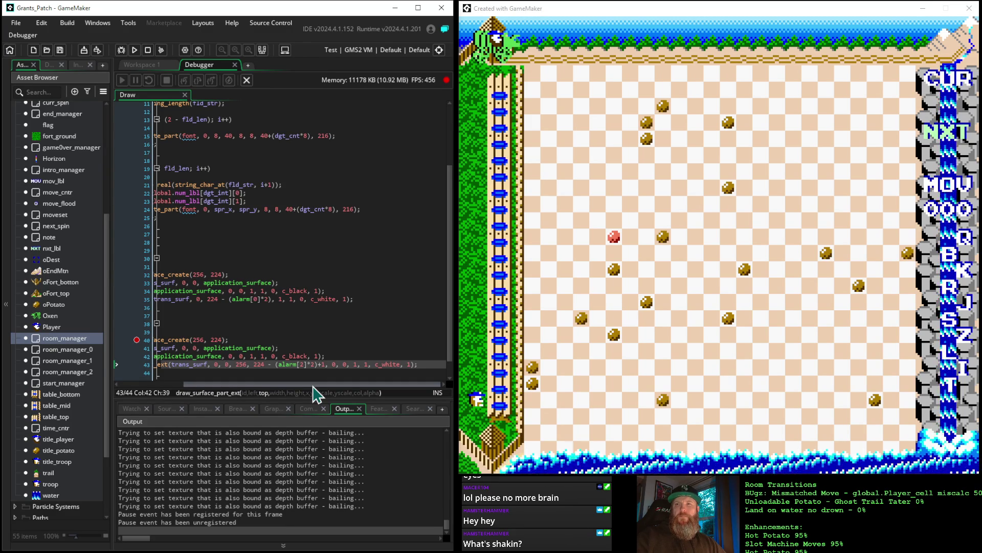
pyautogui.press('Right')
pyautogui.press('Right')
pyautogui.press('Right')
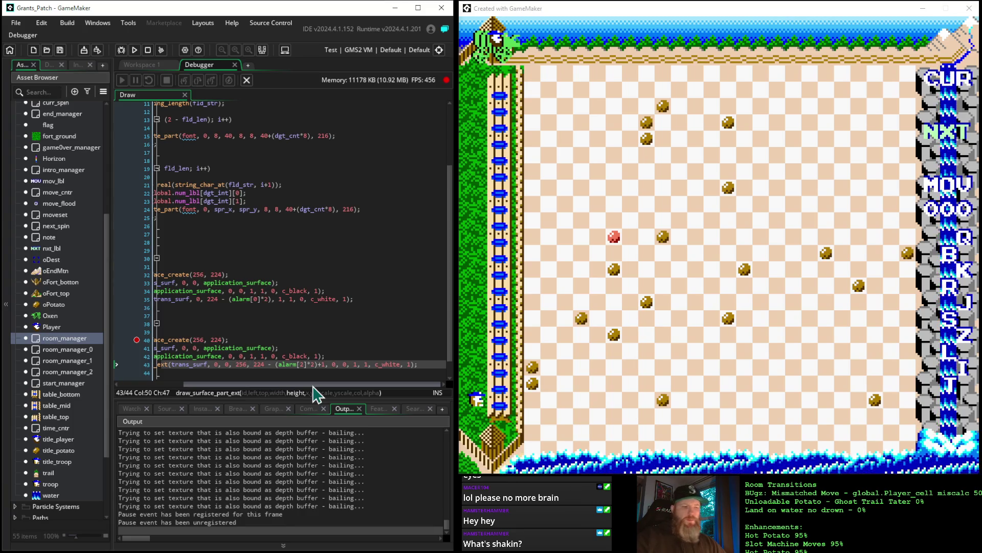
pyautogui.hotkey('shift', 'Right')
pyautogui.hotkey('shift', 'Right')
pyautogui.hotkey('shift', 'Right')
pyautogui.hotkey('shift', 'Right')
pyautogui.hotkey('shift', 'Right')
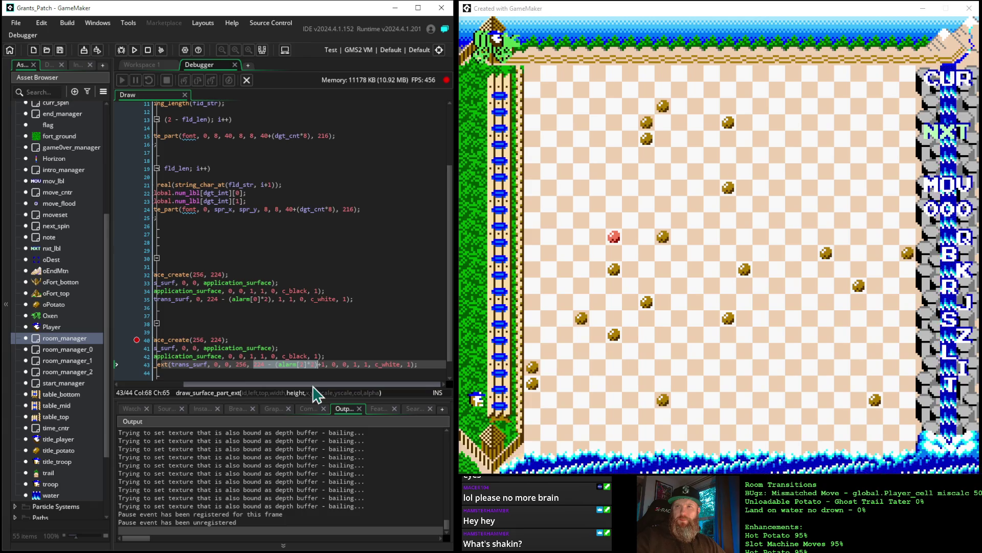
pyautogui.press('Left')
pyautogui.press('Left')
pyautogui.press('Left')
pyautogui.press('Left')
pyautogui.press('Left')
pyautogui.press('Left')
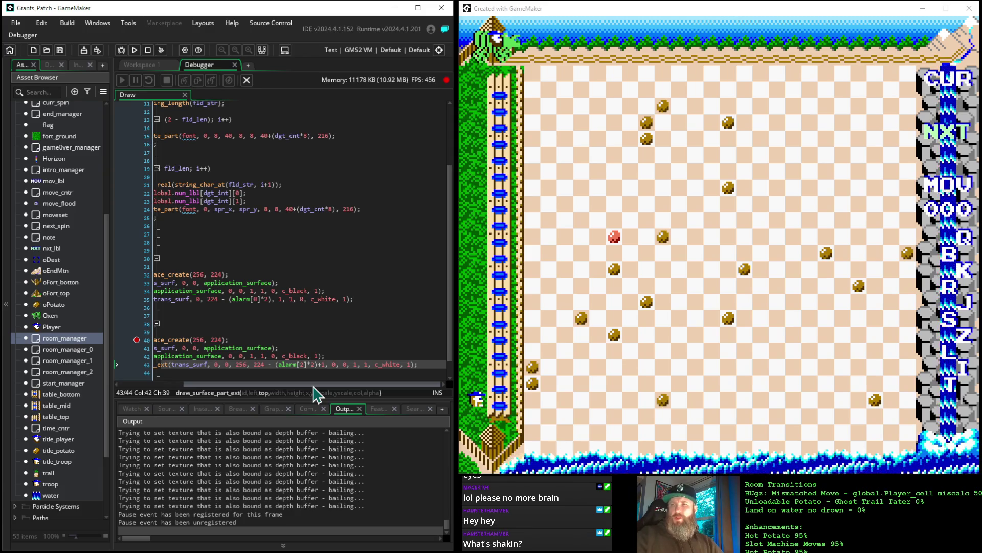
pyautogui.press('Right')
pyautogui.press('Right')
pyautogui.press('Right')
pyautogui.press('Right')
pyautogui.press('Right')
pyautogui.press('Right')
pyautogui.hotkey('shift', 'Right')
pyautogui.hotkey('shift', 'Right')
pyautogui.hotkey('shift', 'Right')
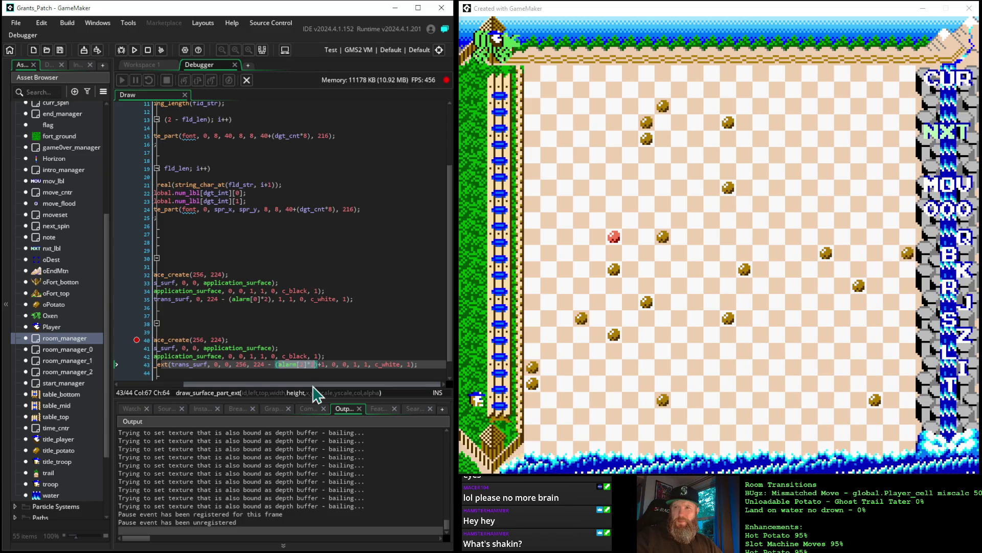
pyautogui.press('Left')
pyautogui.press('Left')
pyautogui.press('Left')
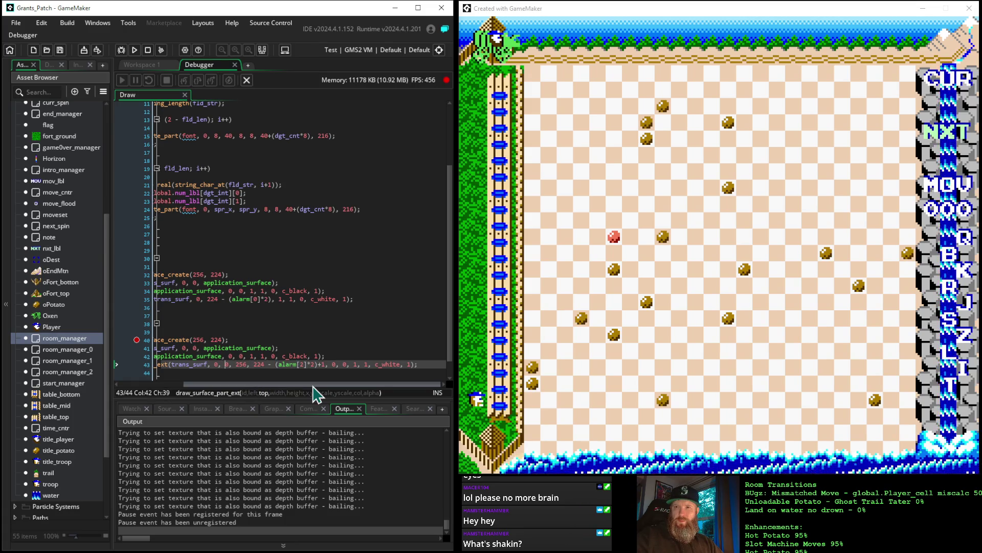
pyautogui.hotkey('shift', 'Right')
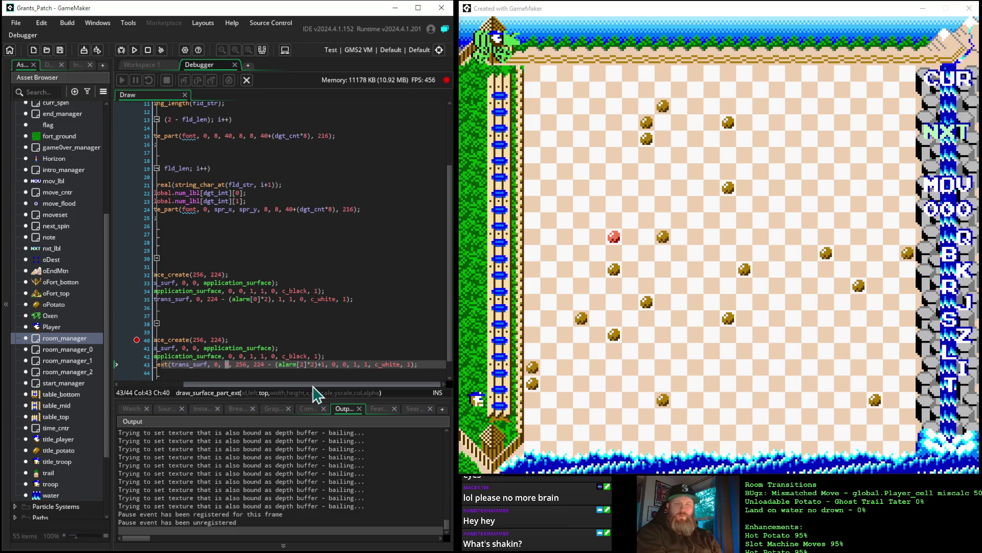
pyautogui.write('alarm[2]*2')
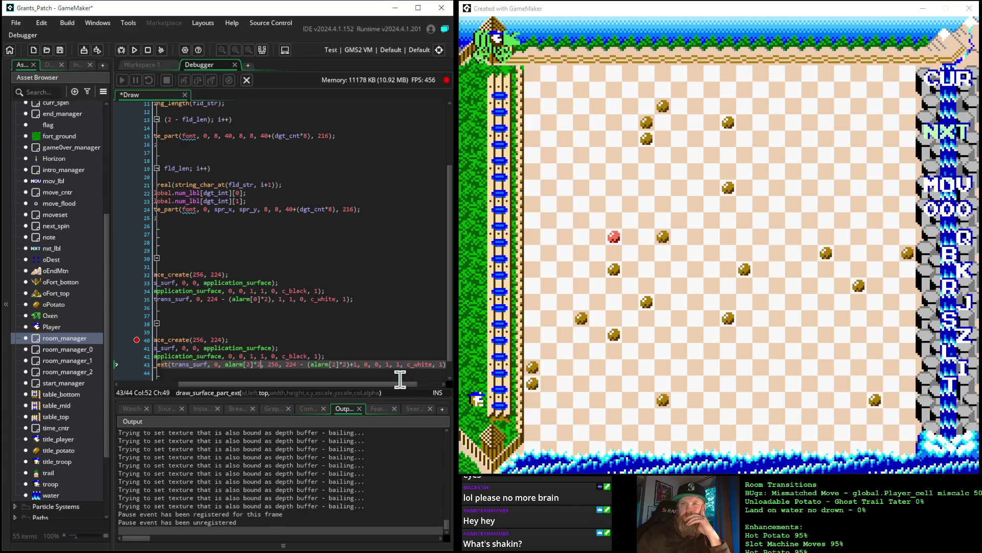
# Relaunch the game with the saved Draw event changes
pyautogui.moveTo(234, 364)
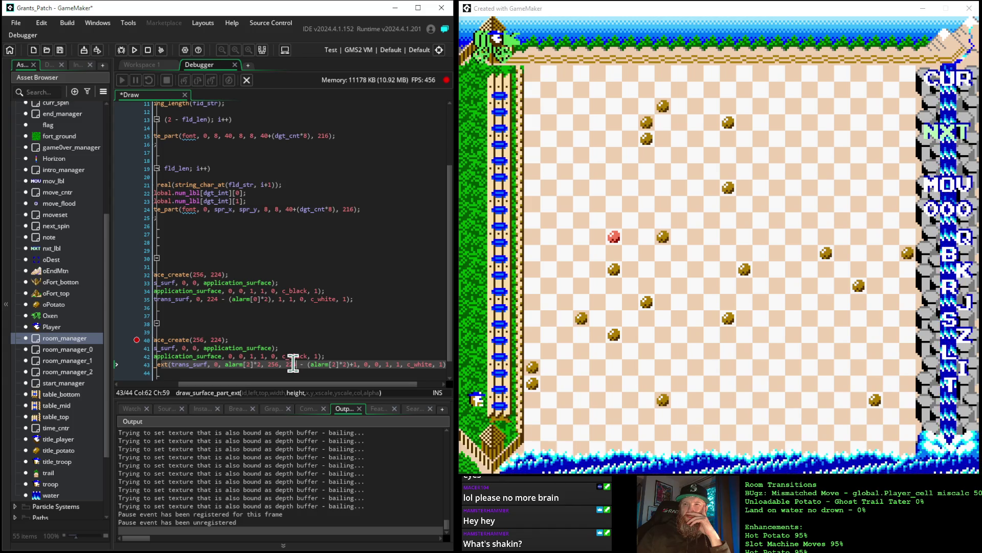
pyautogui.click(136, 50)
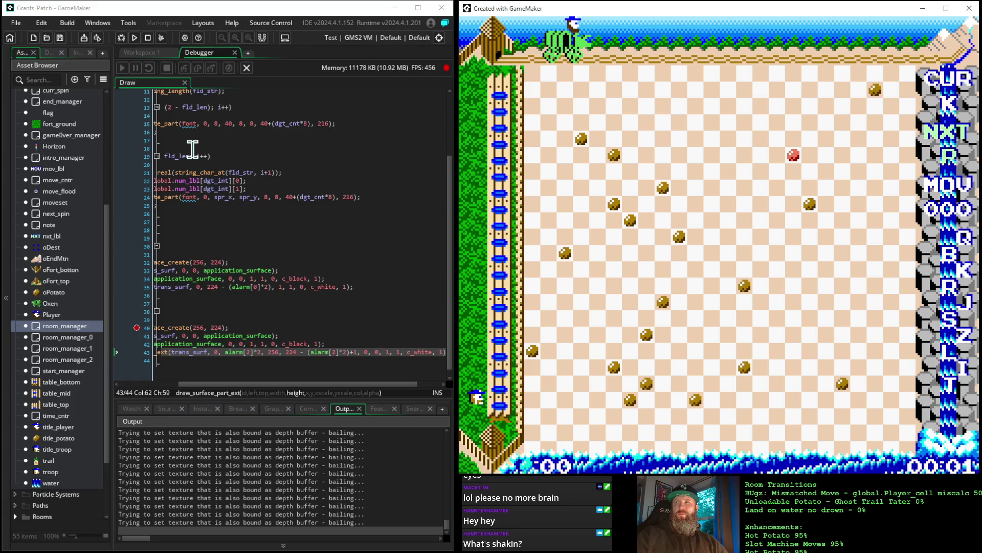
# Make eleven space-key moves, hopping the player across the marked cells of the potato board
pyautogui.press('space')
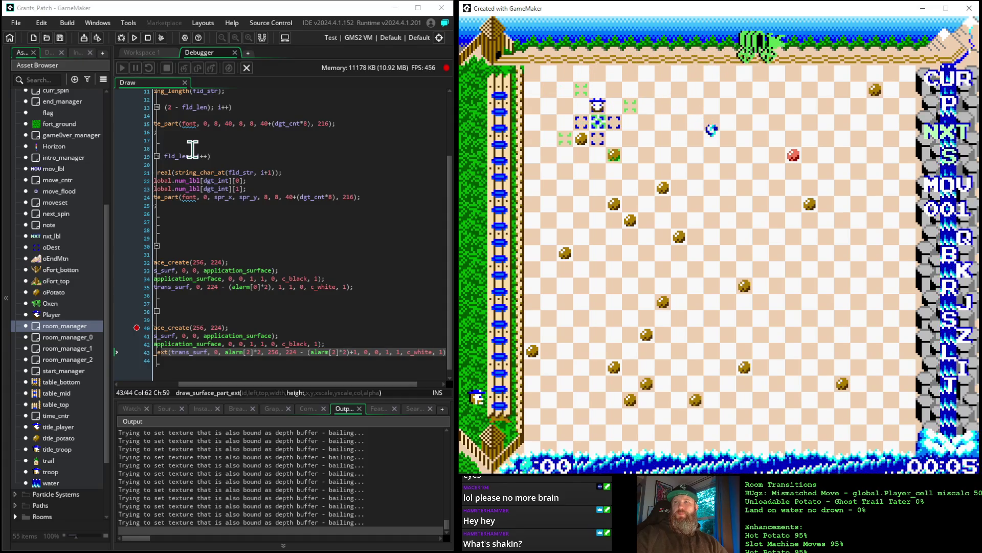
pyautogui.press('space')
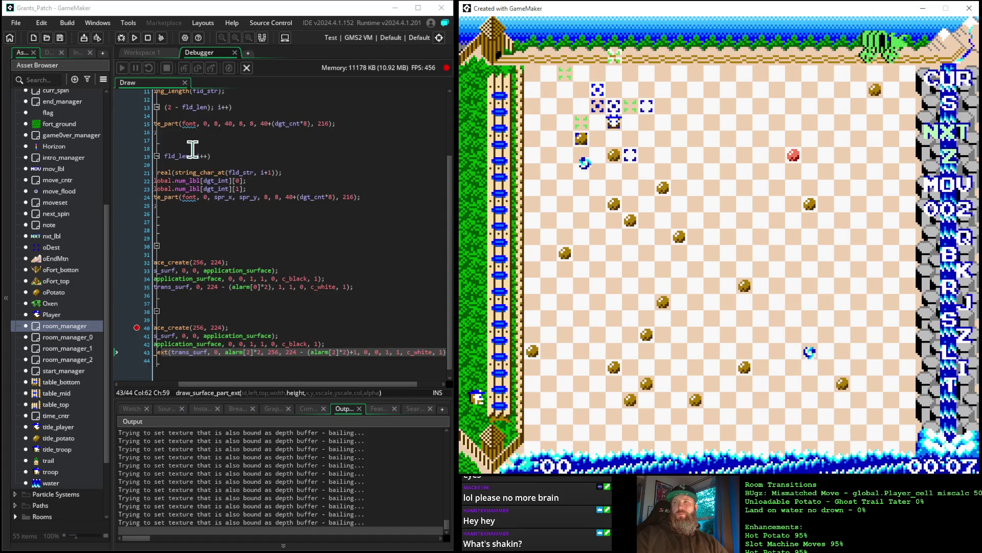
pyautogui.press('space')
pyautogui.press('space')
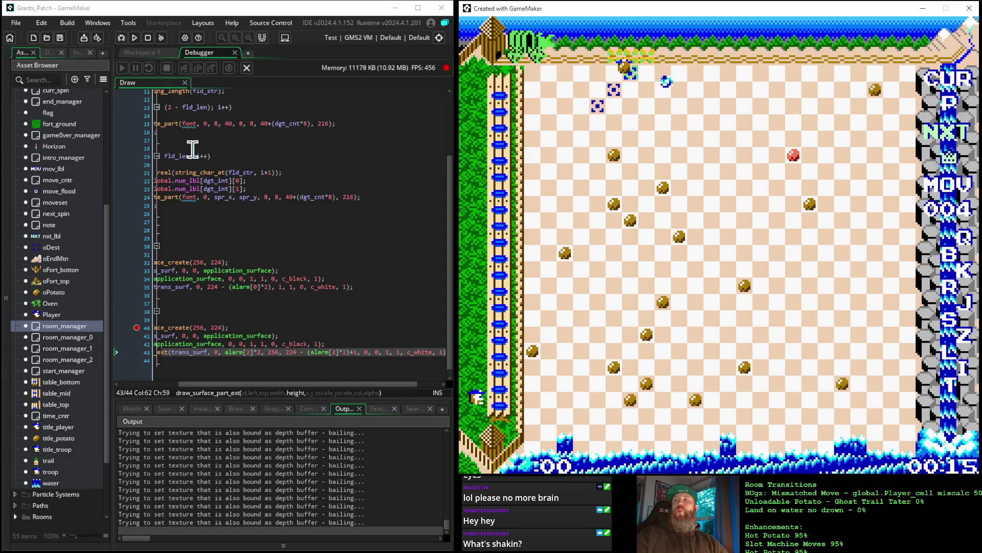
pyautogui.press('space')
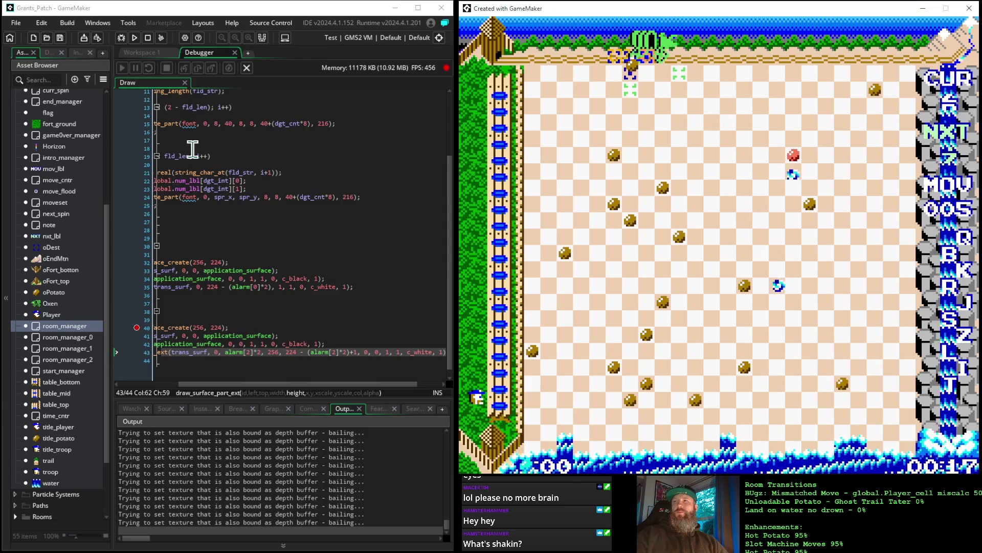
pyautogui.press('space')
pyautogui.press('space')
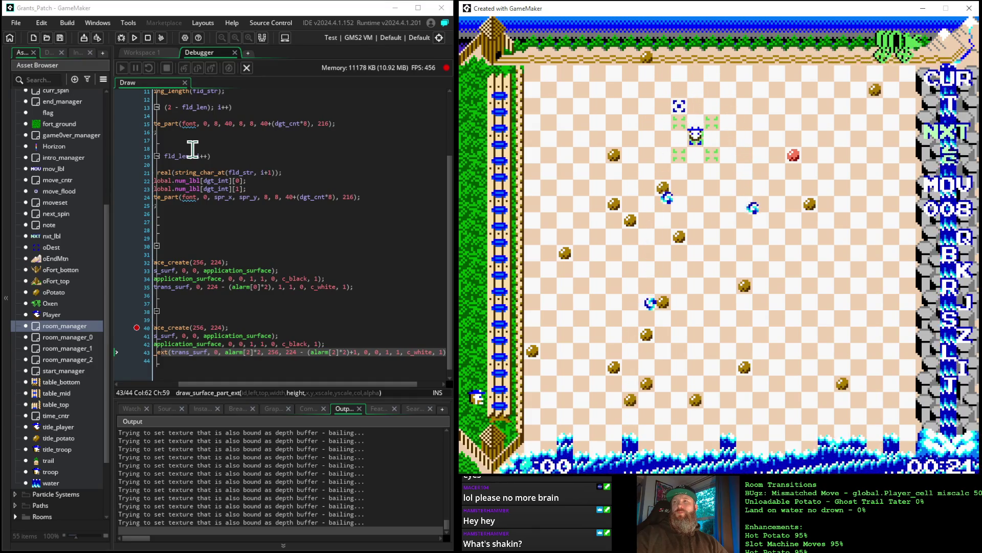
pyautogui.press('space')
pyautogui.press('space')
pyautogui.press('space')
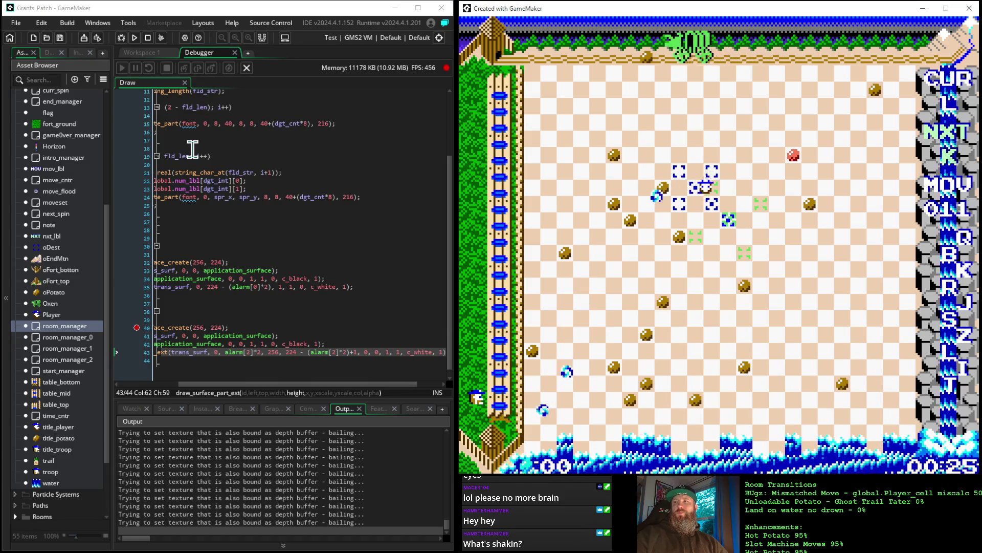
pyautogui.press('space')
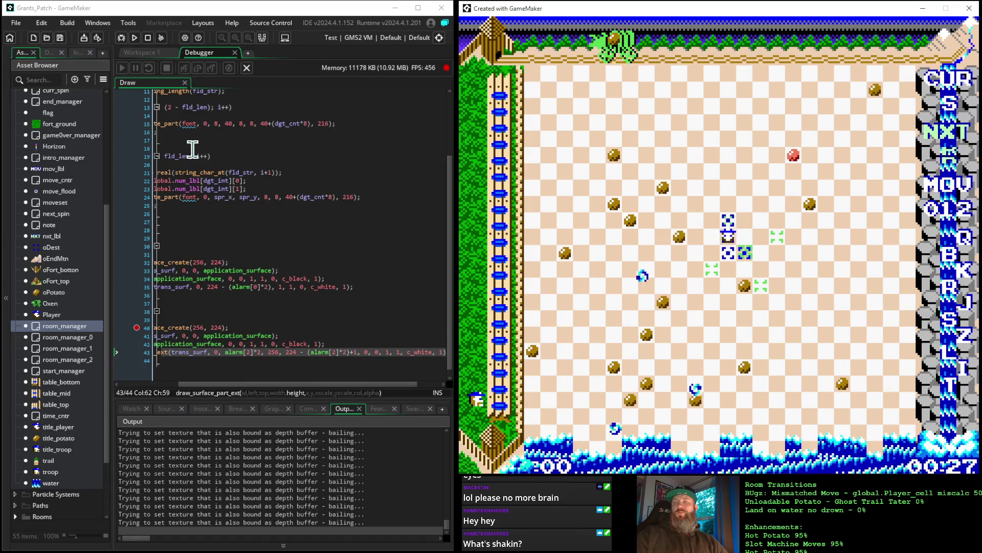
pyautogui.press('space')
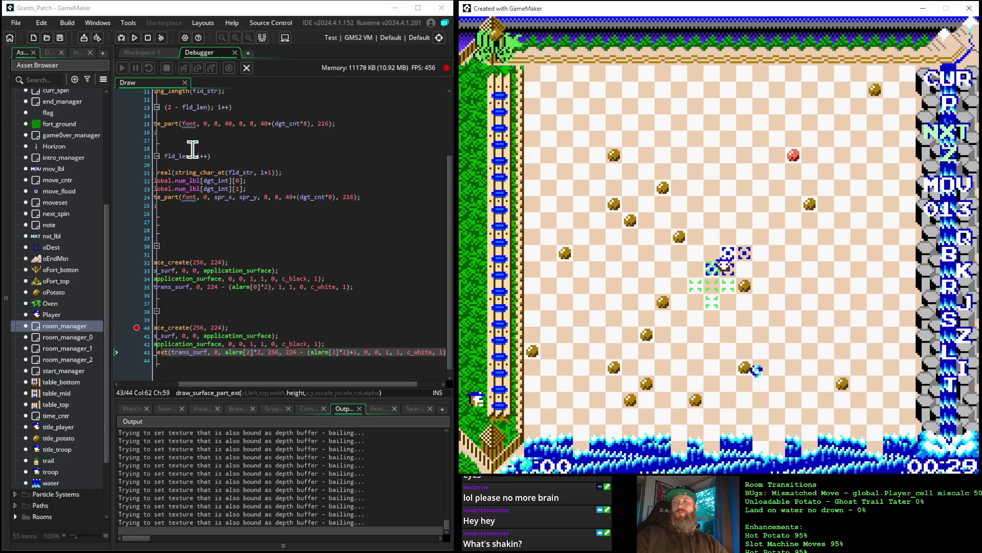
pyautogui.press('space')
pyautogui.press('space')
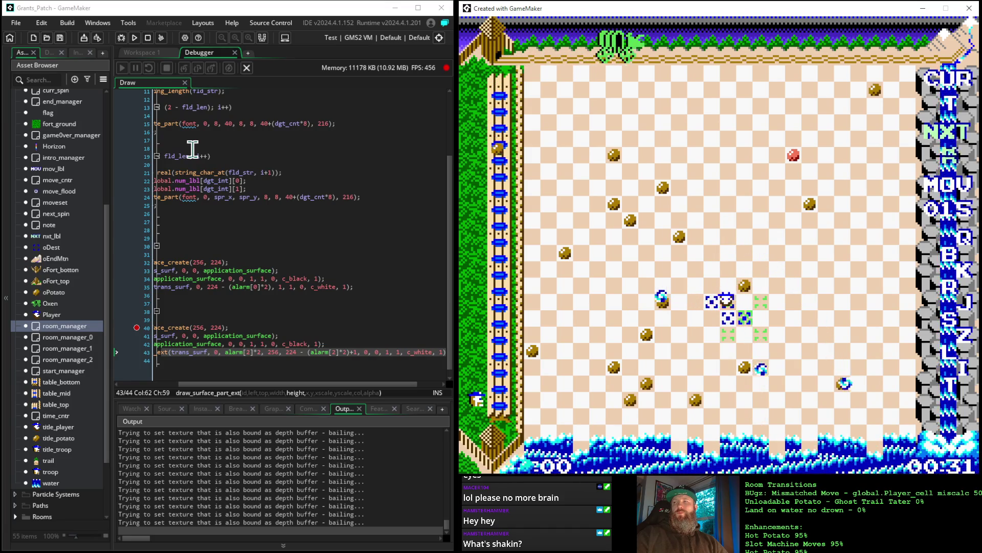
pyautogui.press('space')
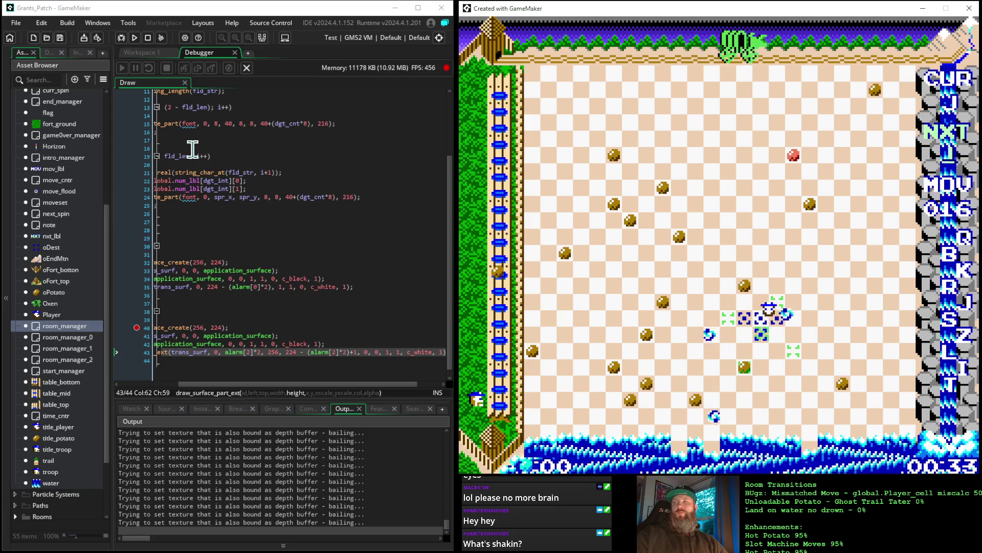
pyautogui.press('space')
pyautogui.press('space')
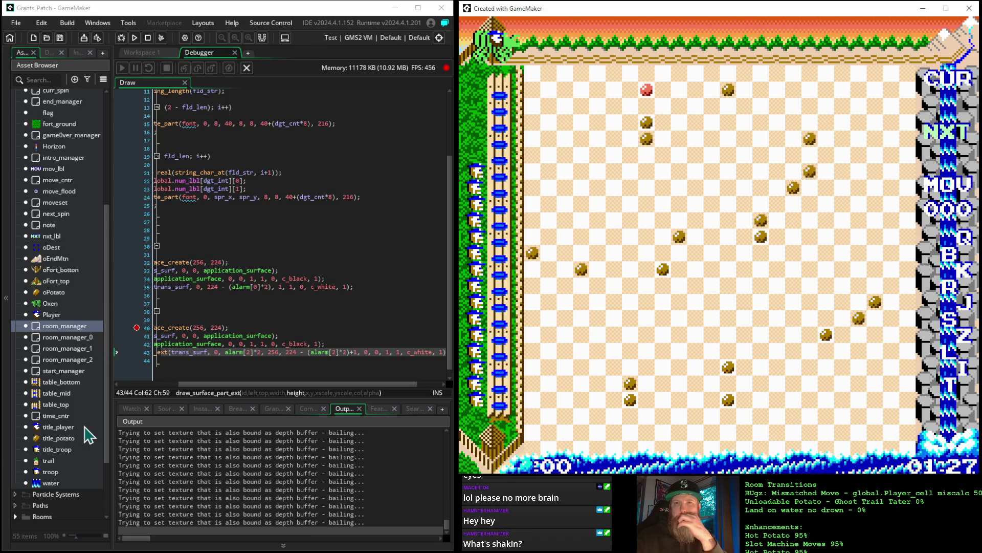
# Open room_manager_2's Create event code in the code editor
pyautogui.doubleClick(76, 359)
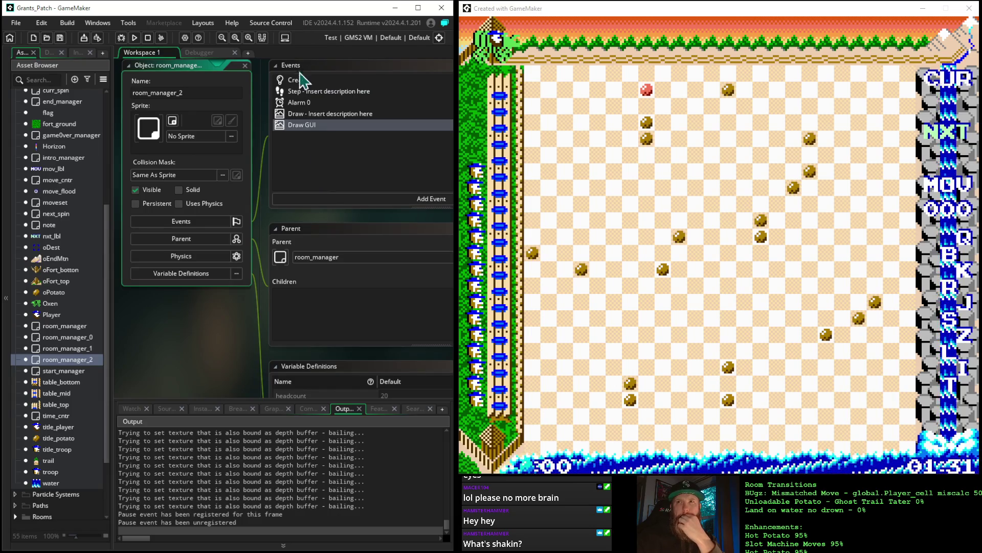
pyautogui.click(302, 82)
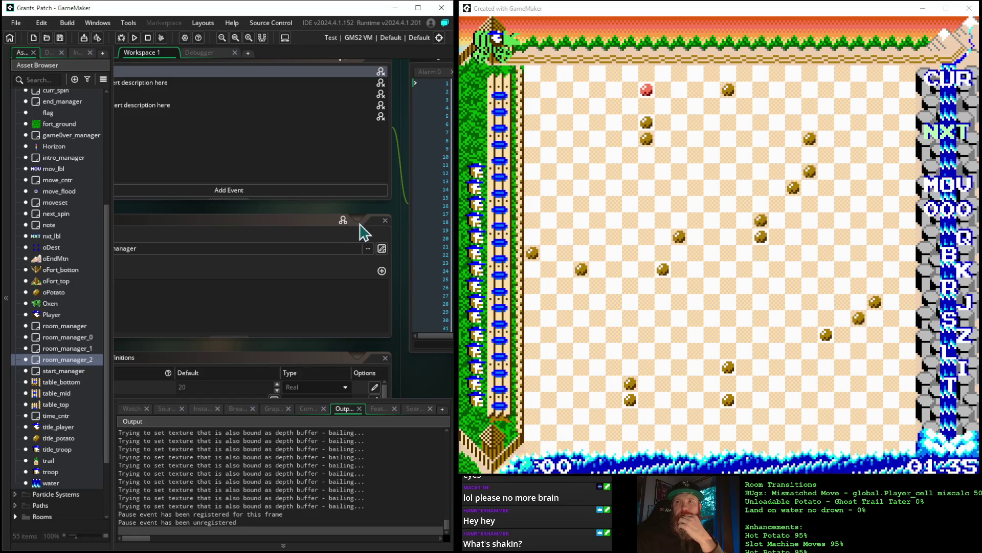
pyautogui.moveTo(389, 222)
pyautogui.mouseDown()
pyautogui.moveTo(106, 209)
pyautogui.moveTo(130, 223)
pyautogui.mouseUp()
# Scroll down to the patch array and select its active lines
pyautogui.scroll(-20, 251, 231)
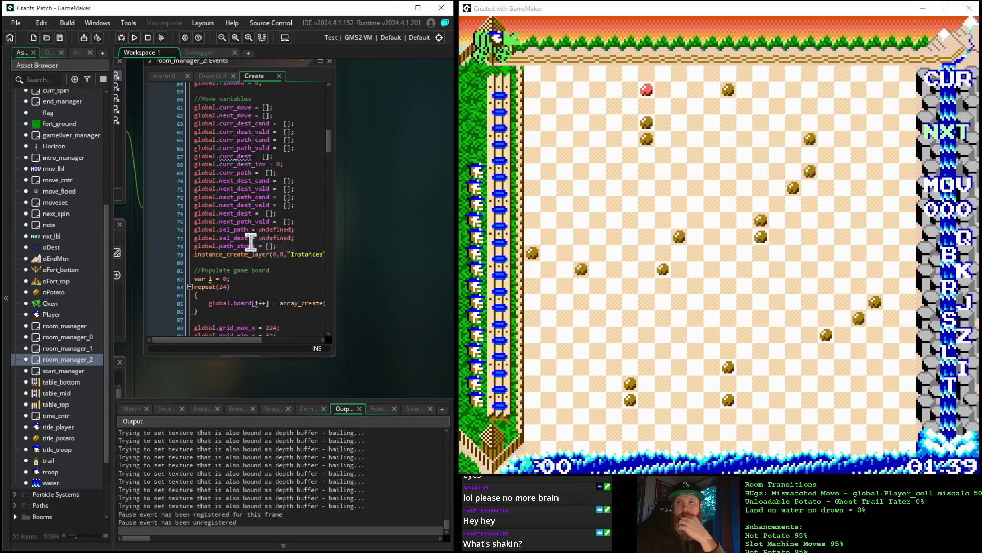
pyautogui.scroll(-20, 250, 242)
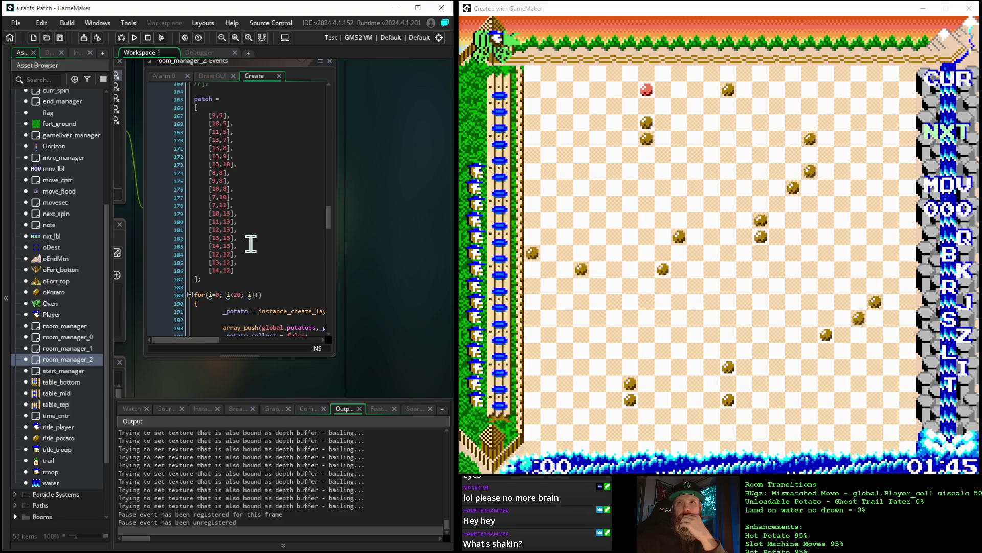
pyautogui.scroll(-2, 251, 243)
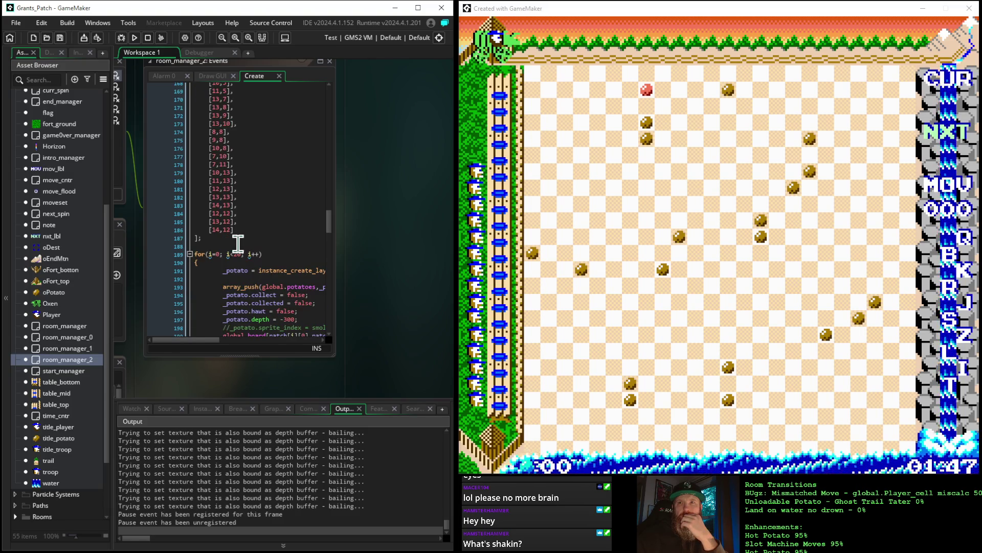
pyautogui.click(194, 198)
pyautogui.scroll(6, 192, 211)
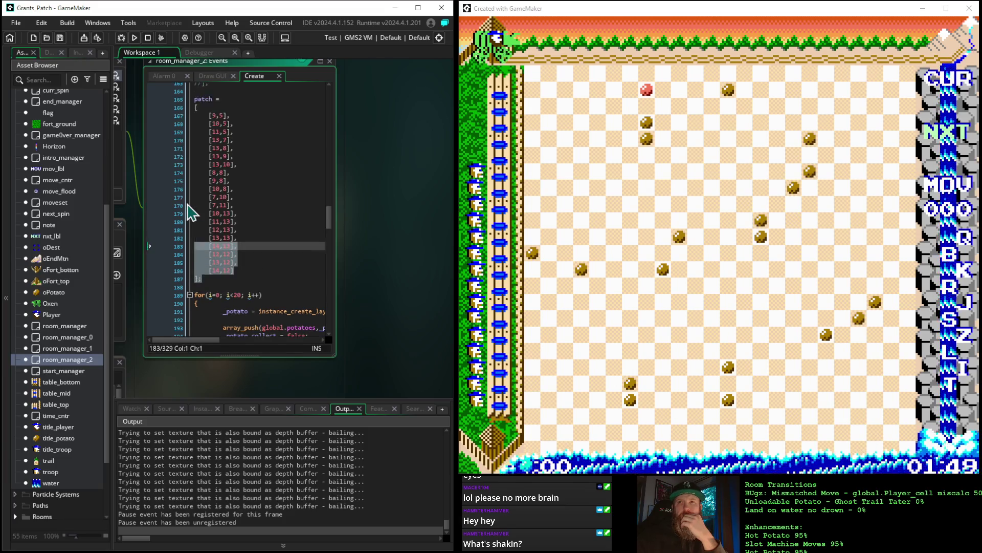
pyautogui.keyDown('shift'); pyautogui.click(184, 203); pyautogui.keyUp('shift')
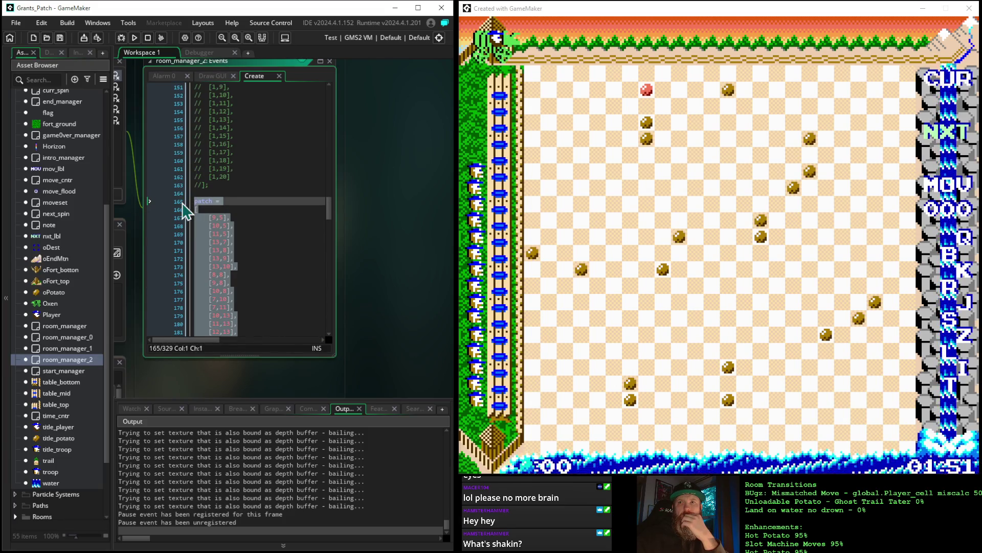
# Comment out the current patch array, then select the commented block on lines 142–163
pyautogui.rightClick(205, 206)
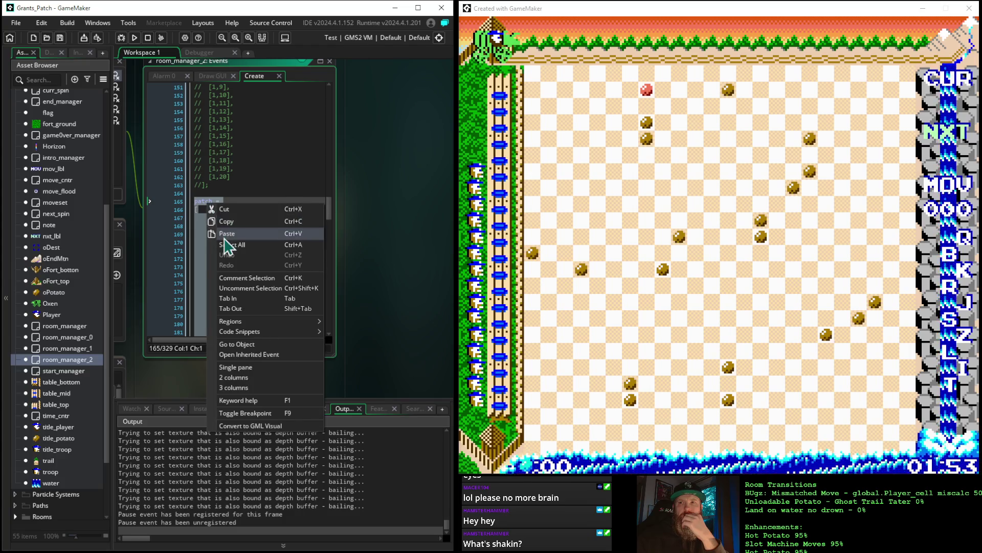
pyautogui.click(239, 277)
pyautogui.scroll(7, 243, 256)
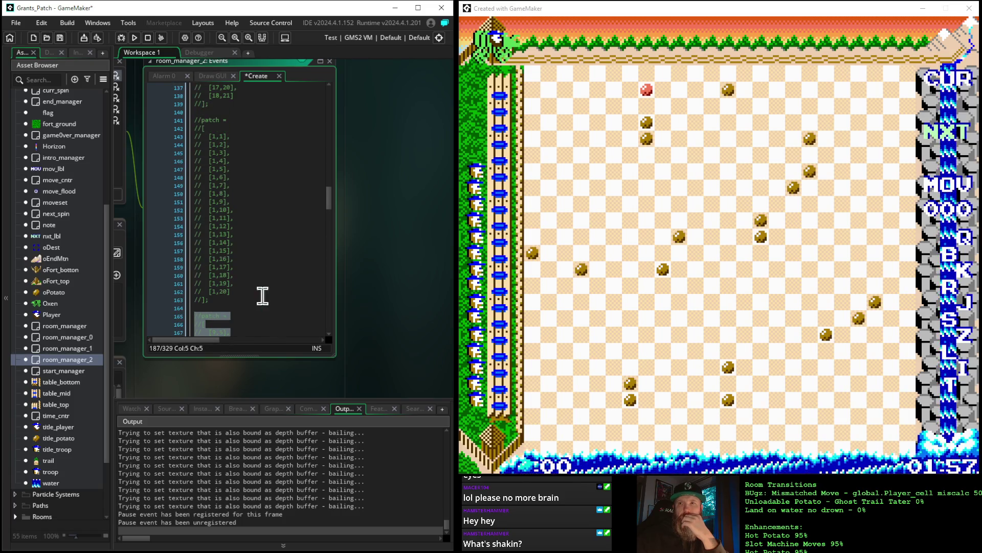
pyautogui.scroll(1, 263, 307)
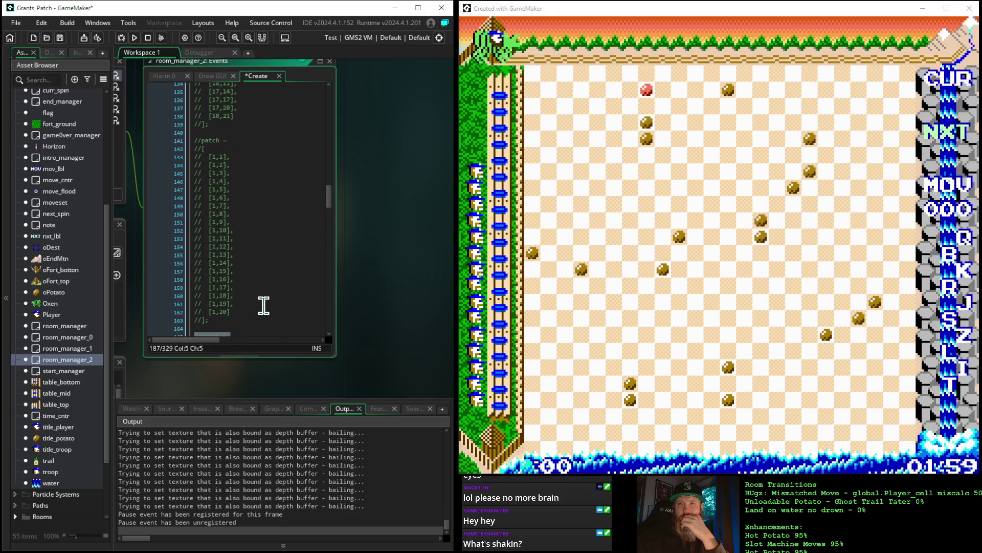
pyautogui.moveTo(215, 318)
pyautogui.mouseDown()
pyautogui.moveTo(180, 241)
pyautogui.moveTo(171, 131)
pyautogui.moveTo(174, 153)
pyautogui.moveTo(171, 143)
pyautogui.mouseUp()
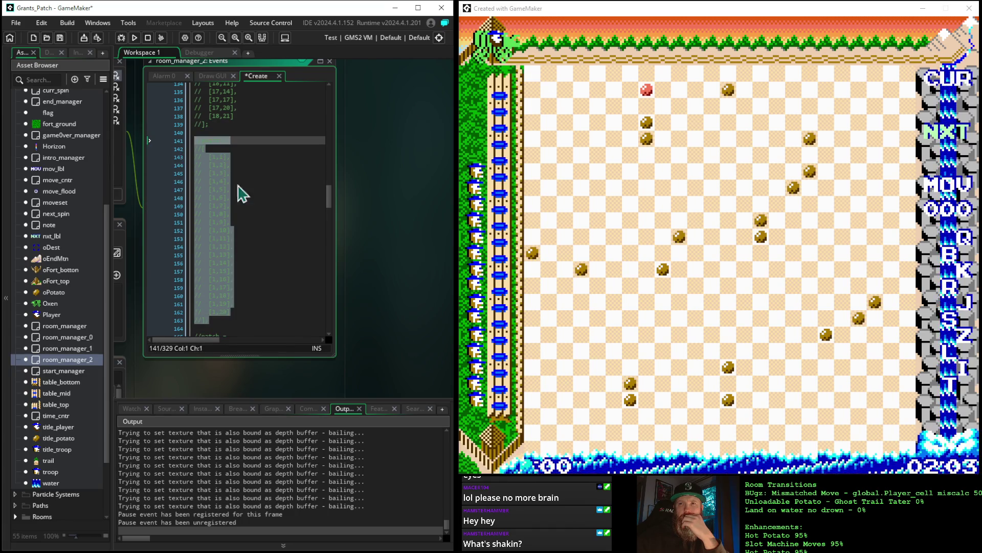
# Undo the last two edits with Ctrl+Z
pyautogui.scroll(-10, 272, 213)
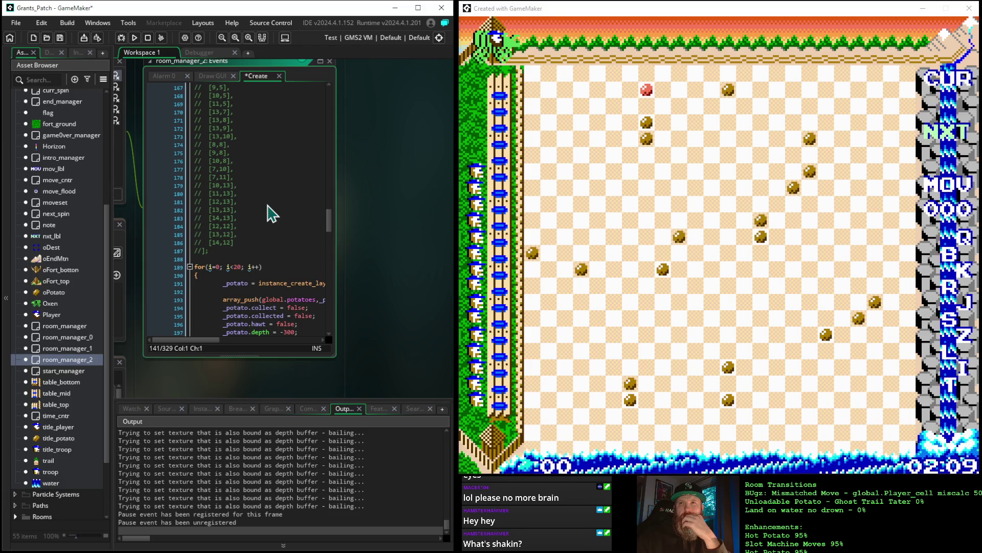
pyautogui.scroll(1, 271, 212)
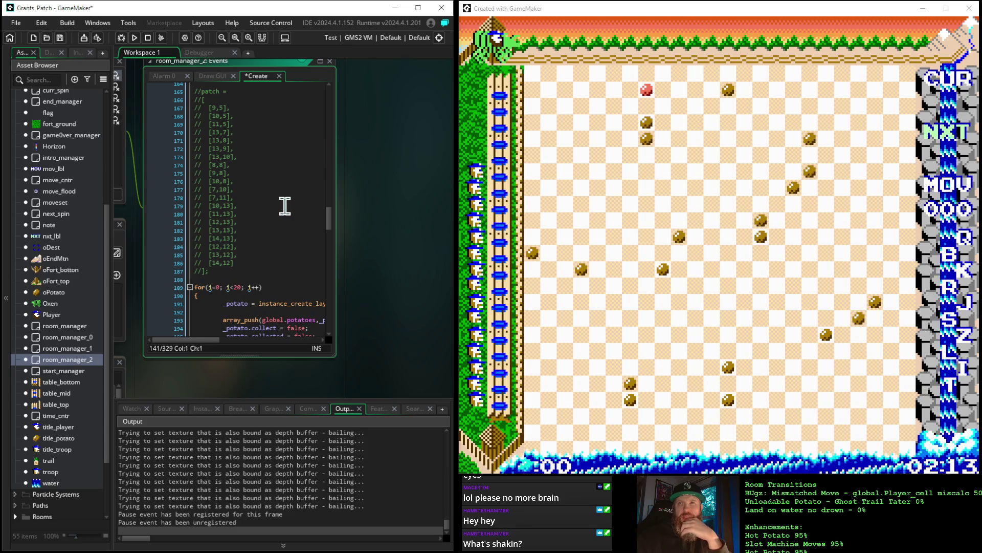
pyautogui.hotkey('ctrl', 'z')
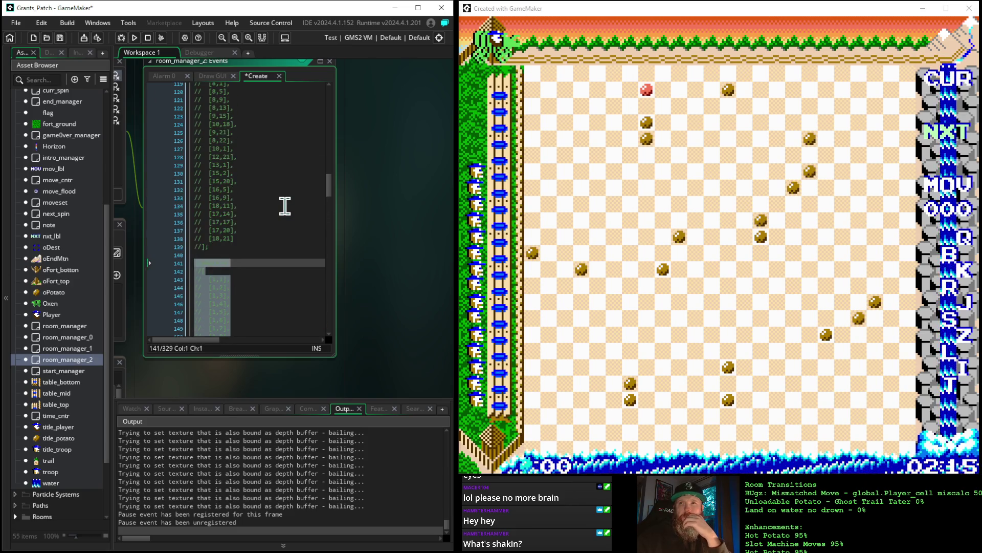
pyautogui.scroll(14, 285, 206)
pyautogui.hotkey('ctrl', 'z')
pyautogui.hotkey('ctrl', 'z')
pyautogui.hotkey('ctrl', 'z')
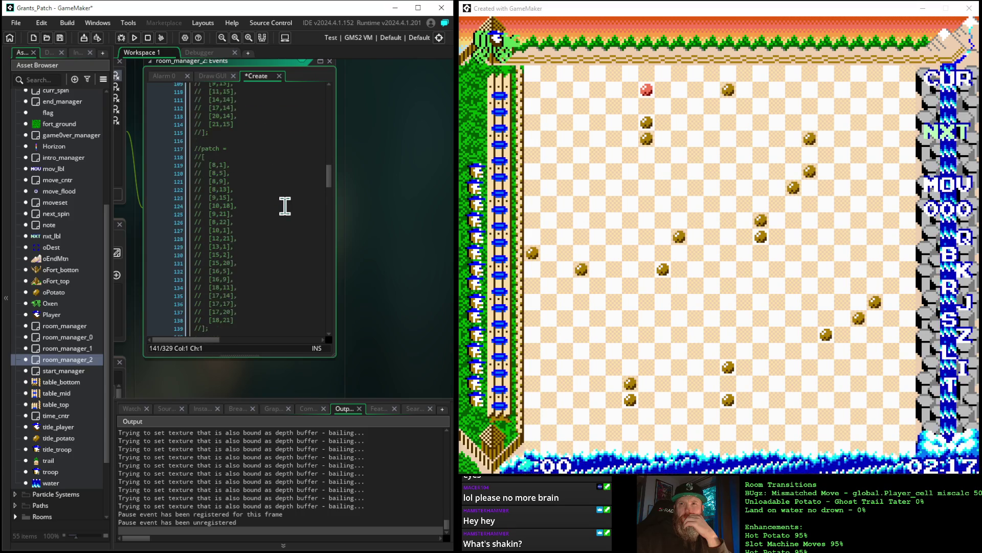
pyautogui.scroll(1, 285, 206)
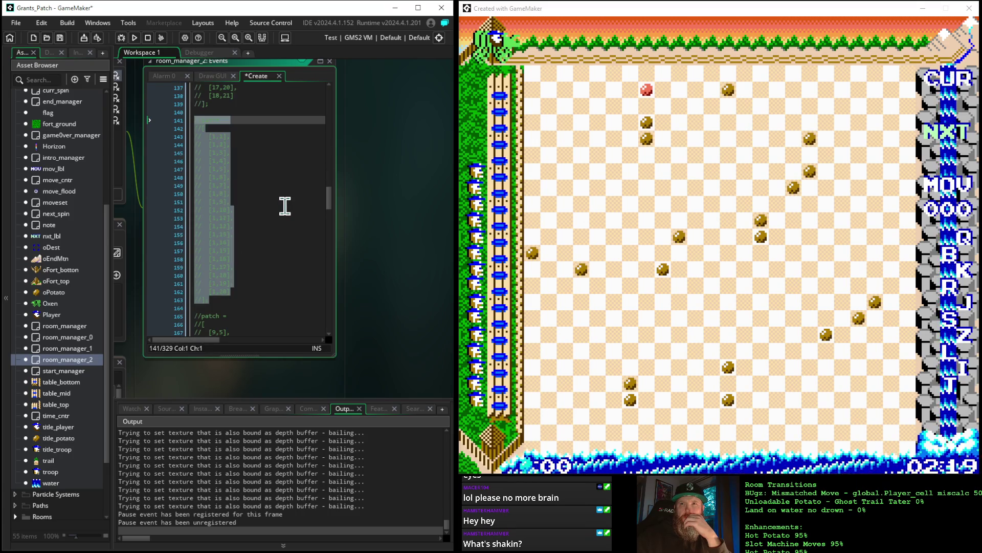
# Uncomment the selected patch array block and open the intro_manager object
pyautogui.rightClick(211, 194)
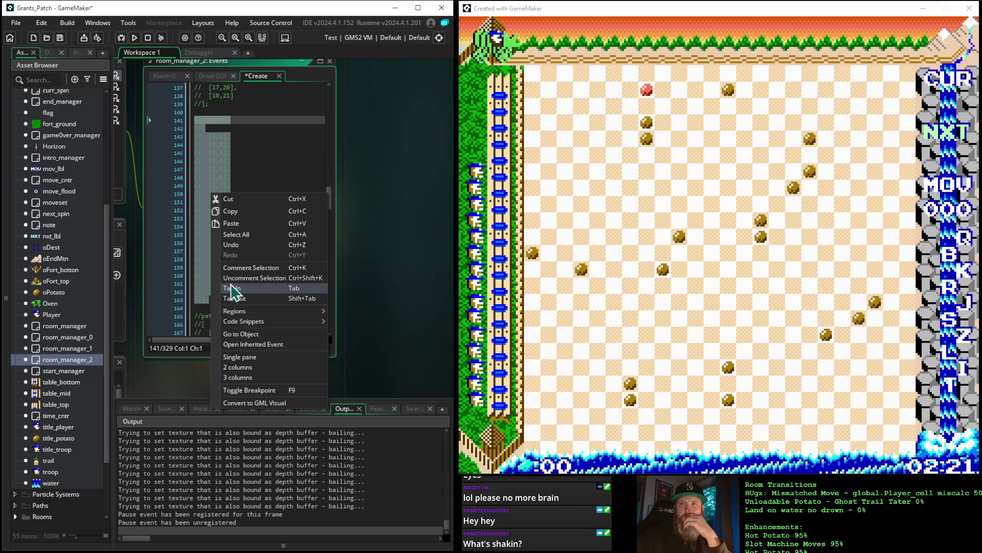
pyautogui.click(233, 279)
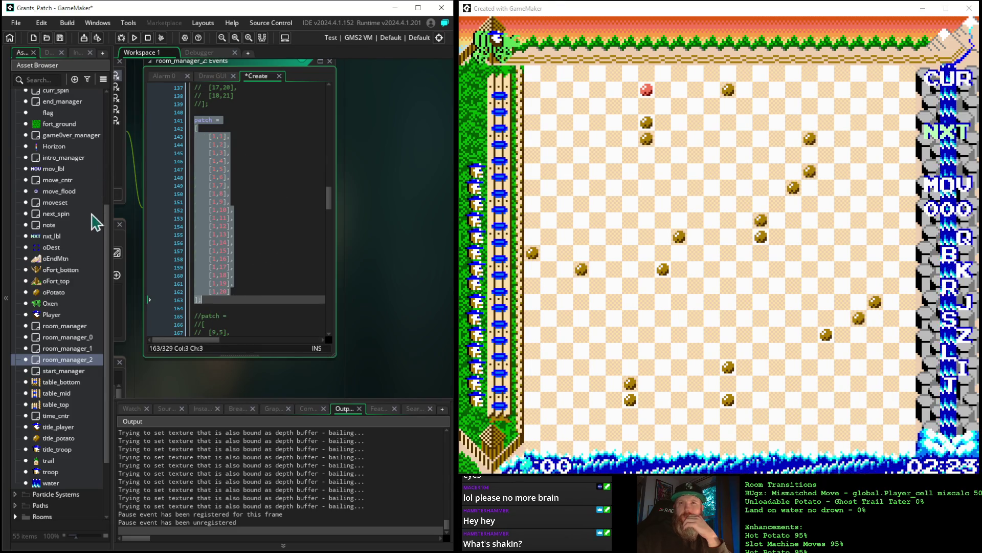
pyautogui.doubleClick(77, 158)
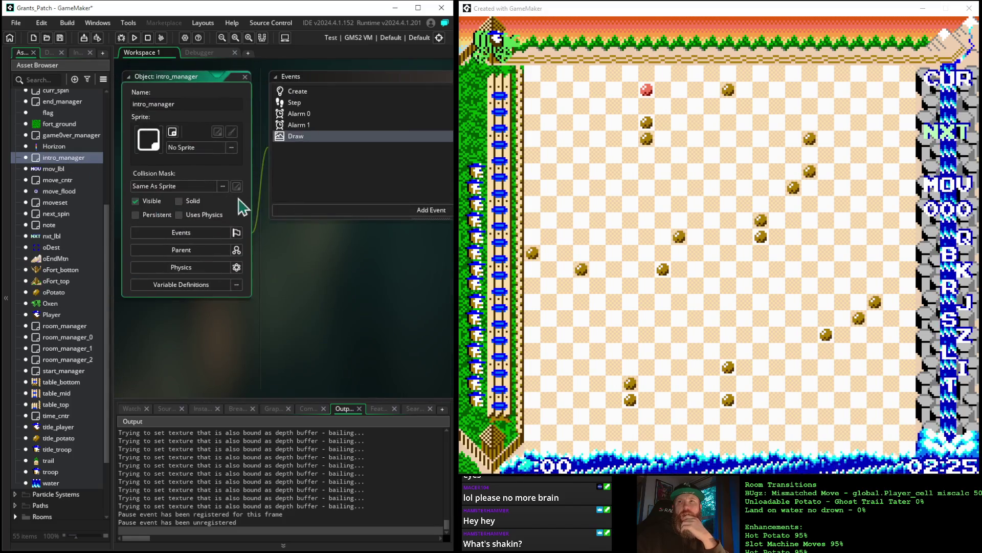
# Change intro_manager's room_goto target from Room_patch_0 to Room_patch_2, then run the game
pyautogui.click(302, 112)
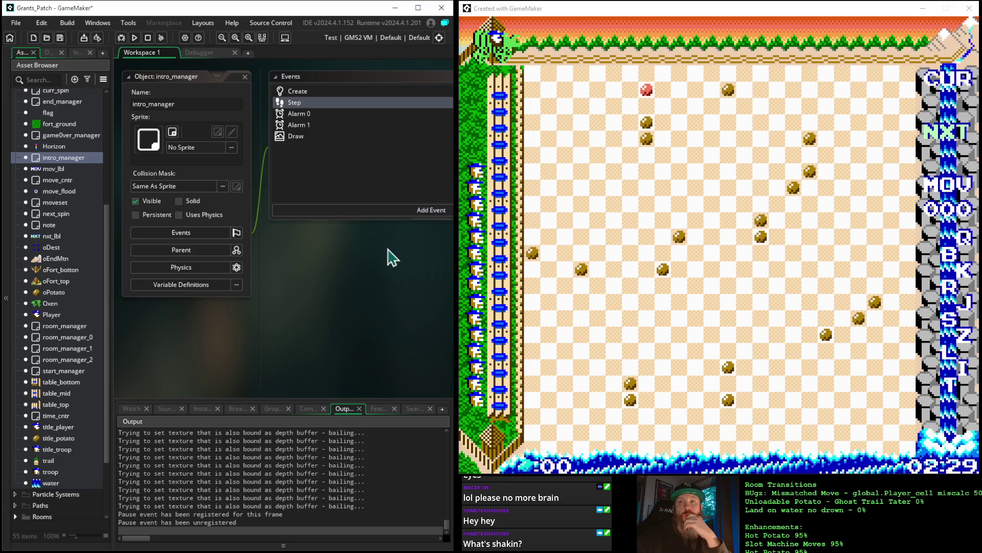
pyautogui.moveTo(389, 256); pyautogui.dragTo(305, 245)
pyautogui.click(215, 100)
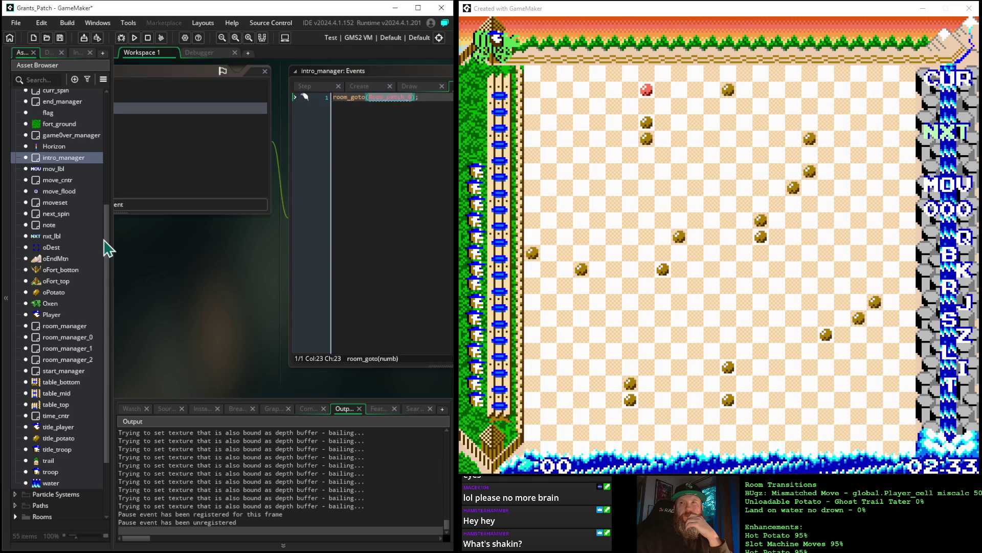
pyautogui.click(408, 99)
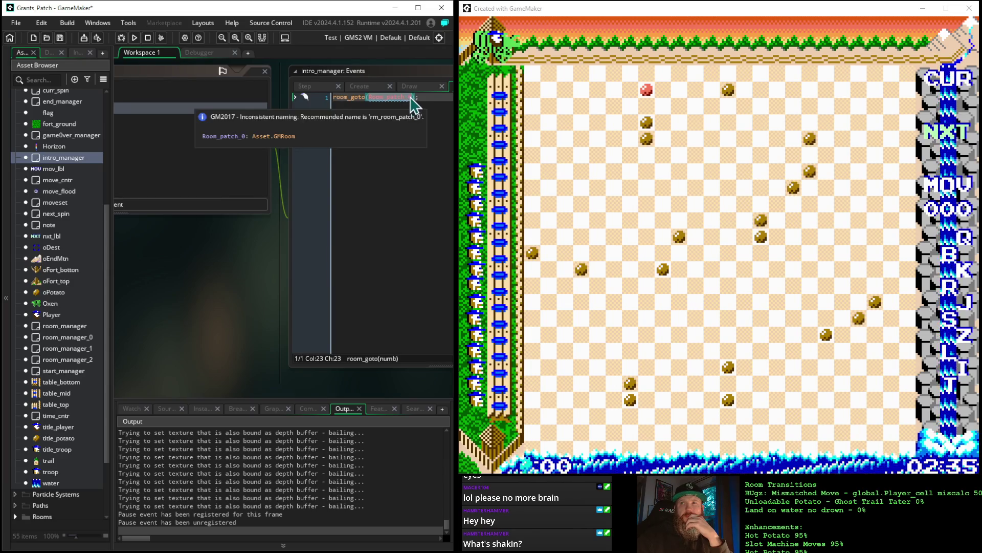
pyautogui.press('Delete')
pyautogui.write('2')
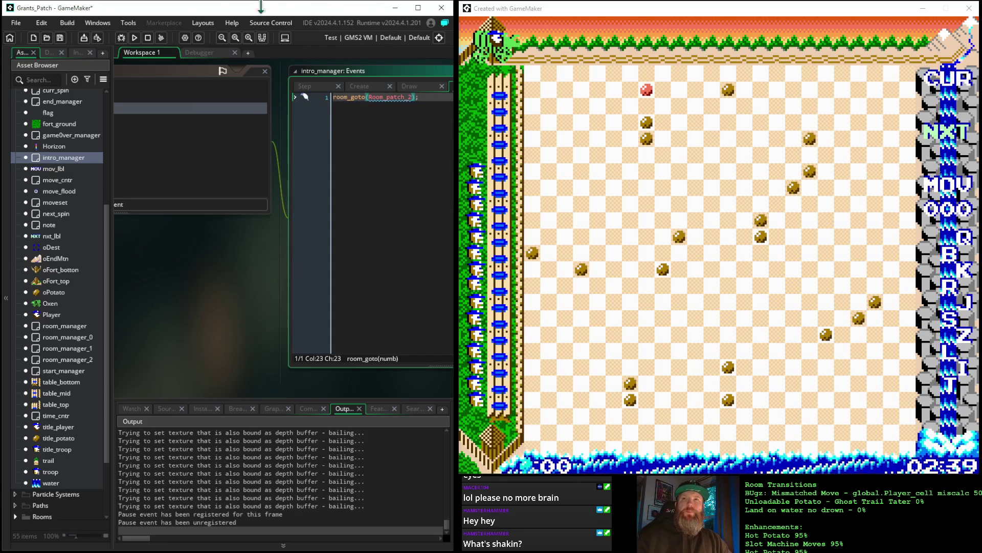
pyautogui.click(135, 37)
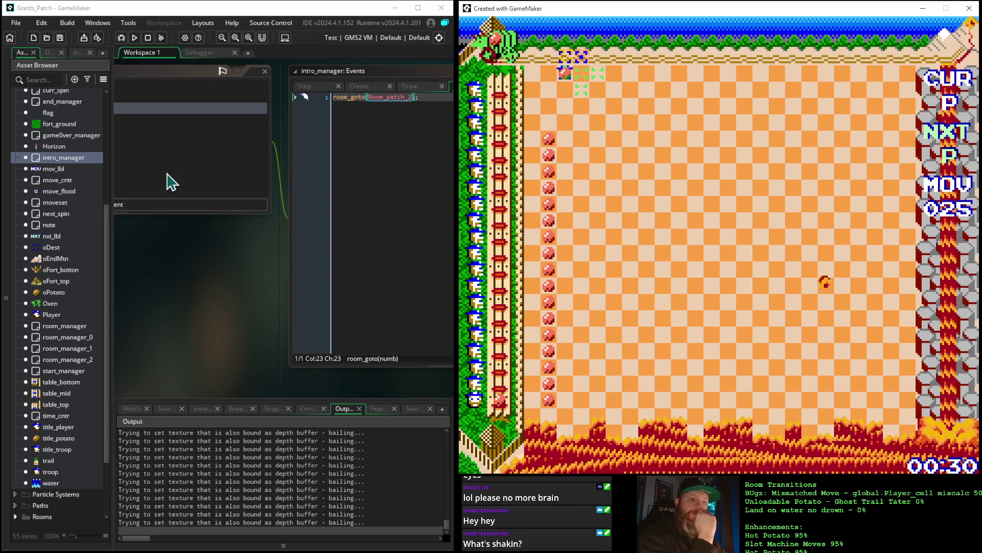
# Play the game until the next room loads, then return focus to the IDE
pyautogui.click(149, 40)
# Stop the running game and open the room_manager_2 object from the Asset Browser
pyautogui.click(148, 41)
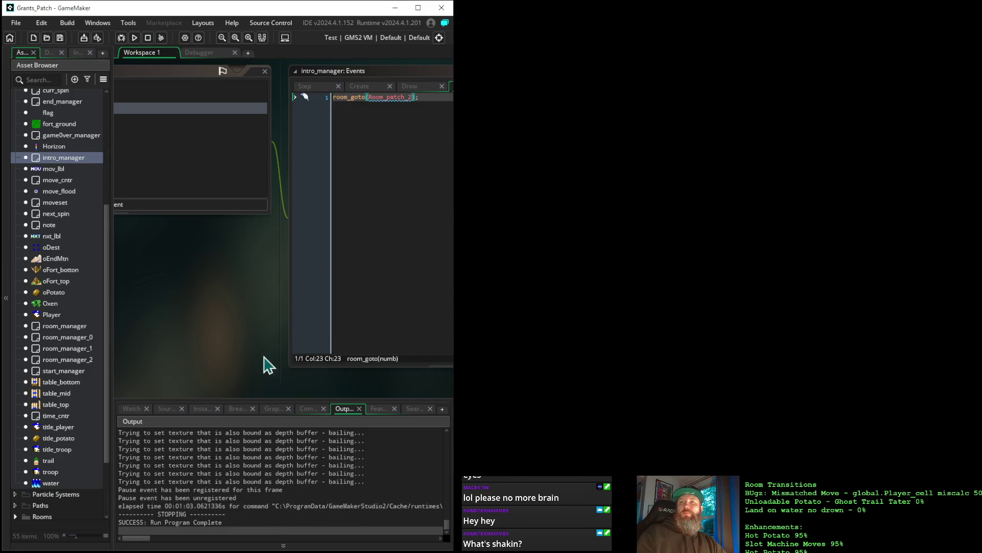
pyautogui.moveTo(196, 320); pyautogui.dragTo(335, 310)
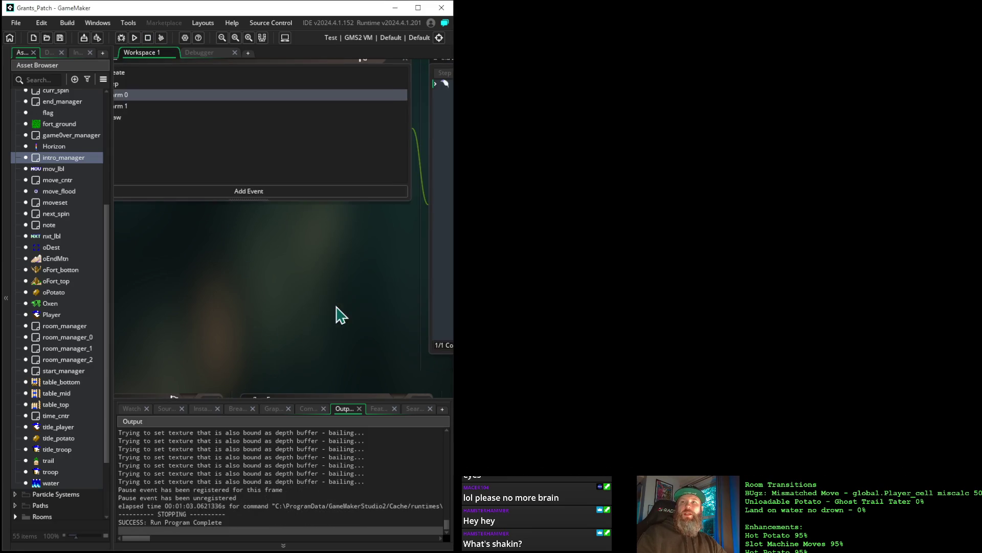
pyautogui.moveTo(212, 282)
pyautogui.mouseDown()
pyautogui.moveTo(326, 281)
pyautogui.moveTo(387, 315)
pyautogui.moveTo(432, 321)
pyautogui.moveTo(407, 316)
pyautogui.mouseUp()
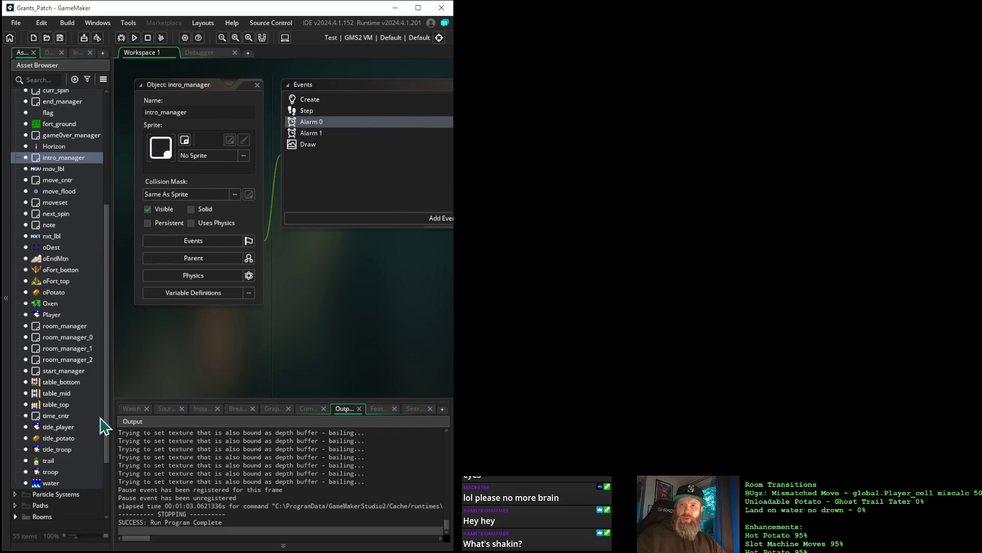
pyautogui.doubleClick(72, 361)
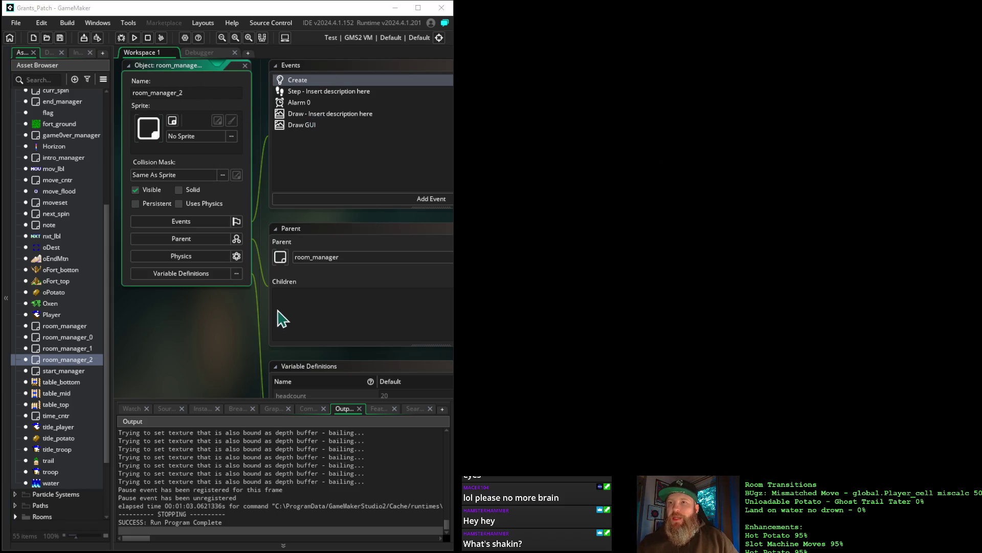
pyautogui.moveTo(239, 321)
pyautogui.mouseDown()
pyautogui.moveTo(136, 336)
pyautogui.moveTo(98, 326)
pyautogui.moveTo(93, 315)
pyautogui.mouseUp()
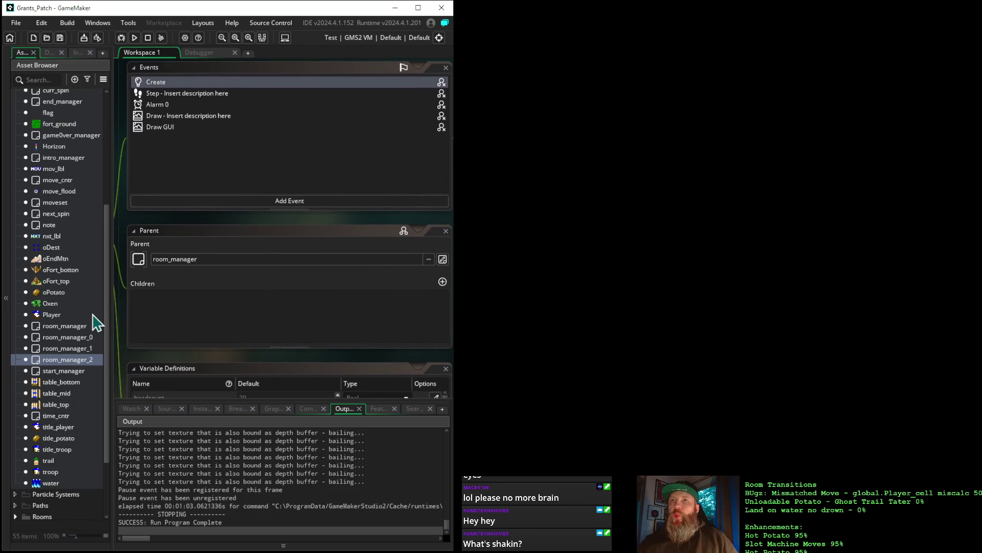
pyautogui.moveTo(274, 220); pyautogui.dragTo(268, 219)
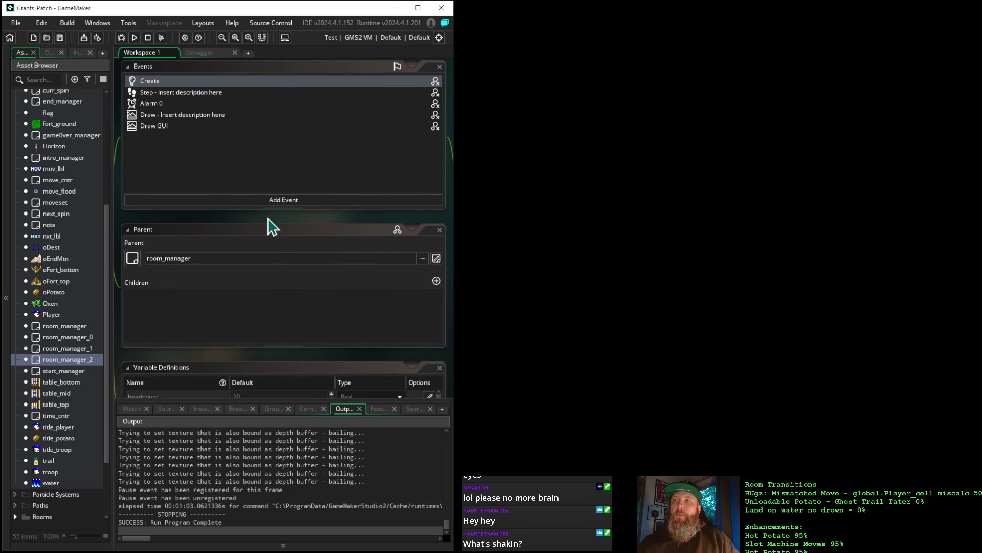
pyautogui.click(148, 103)
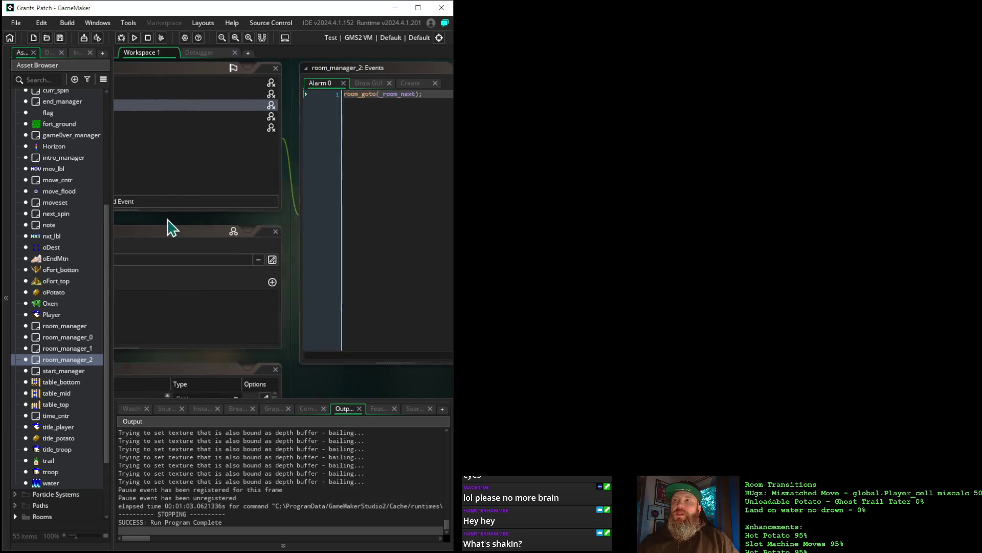
pyautogui.moveTo(163, 230)
pyautogui.mouseDown()
pyautogui.moveTo(302, 219)
pyautogui.moveTo(371, 236)
pyautogui.mouseUp()
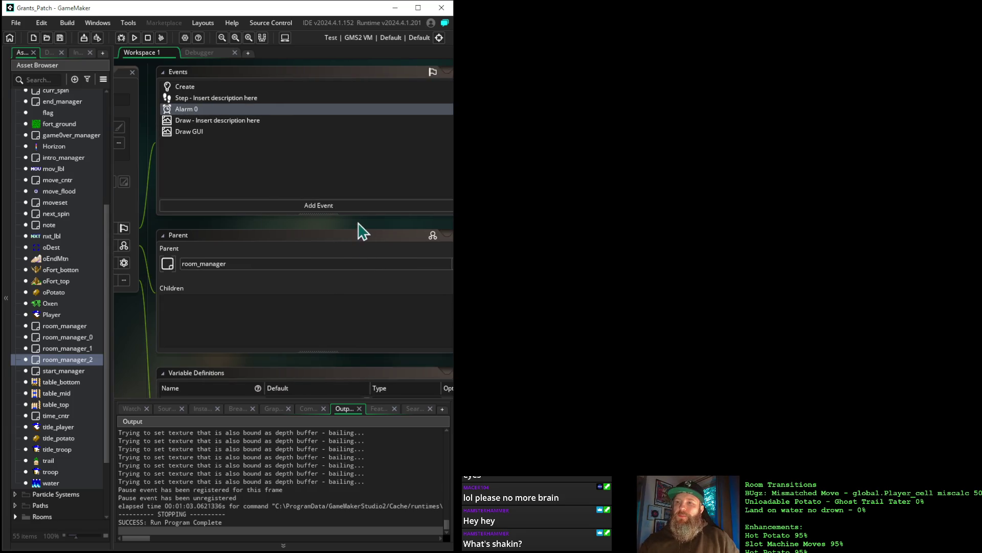
pyautogui.moveTo(363, 232); pyautogui.dragTo(327, 230)
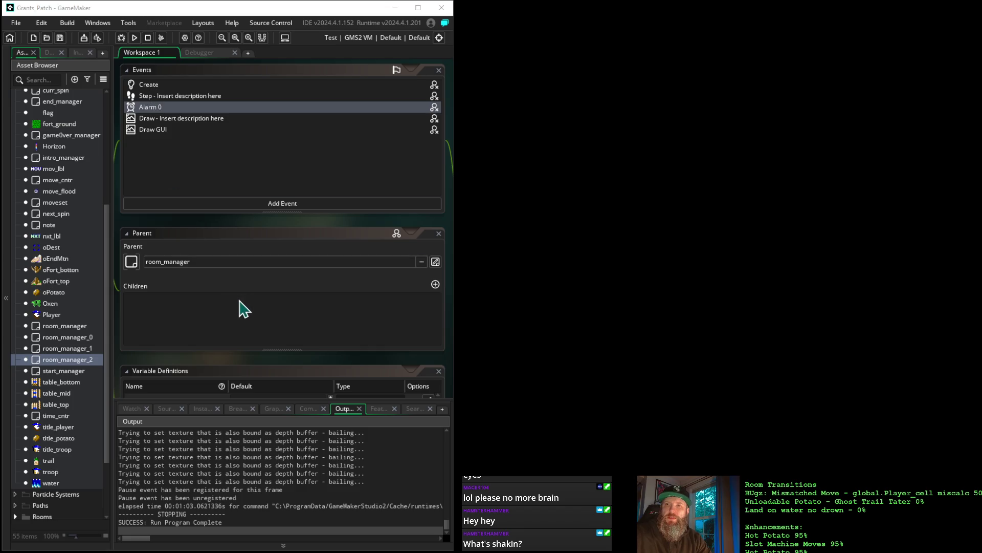
# Open room_manager's Alarm 2 code, comparing it with Alarm 1's description line
pyautogui.doubleClick(63, 328)
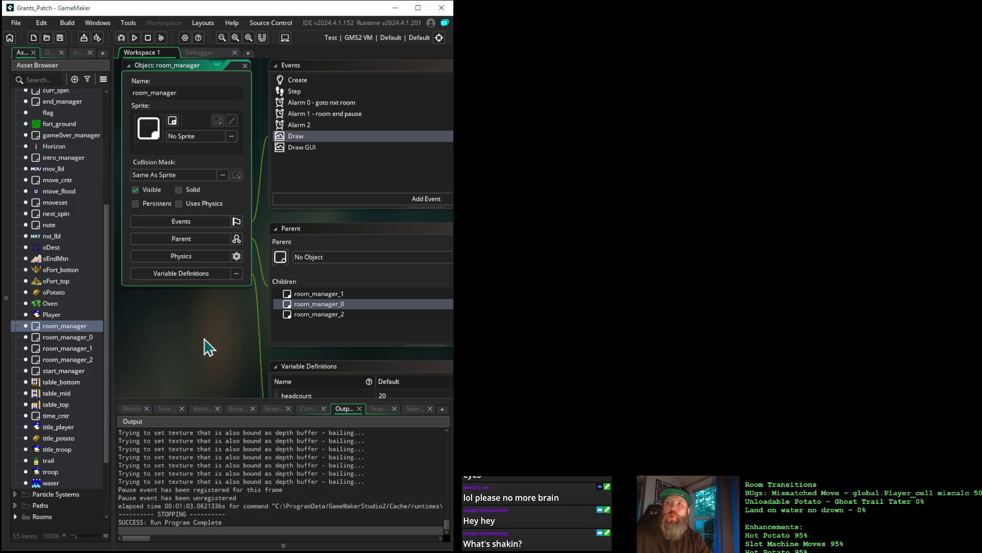
pyautogui.click(295, 126)
pyautogui.doubleClick(294, 128)
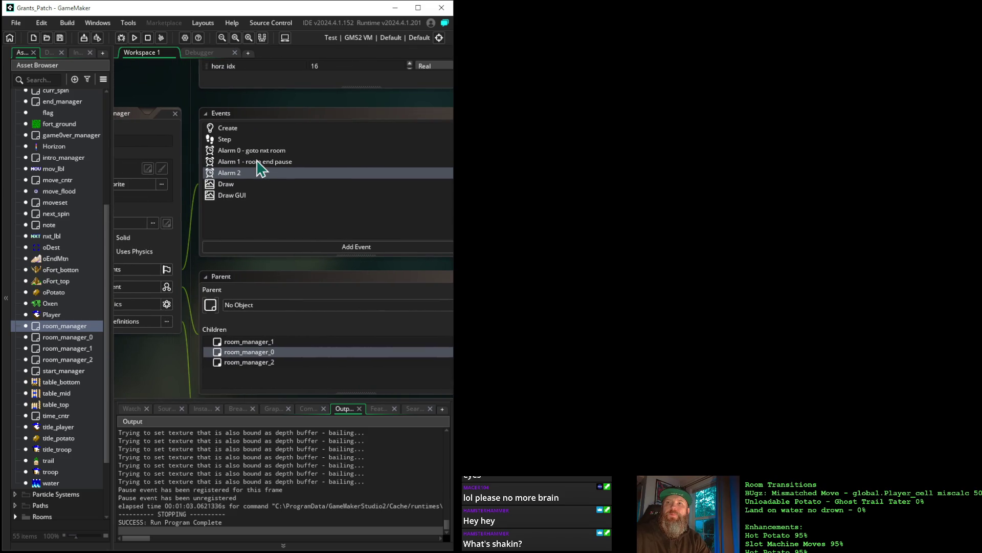
pyautogui.doubleClick(259, 162)
pyautogui.moveTo(364, 274); pyautogui.dragTo(87, 259)
pyautogui.tripleClick(417, 128)
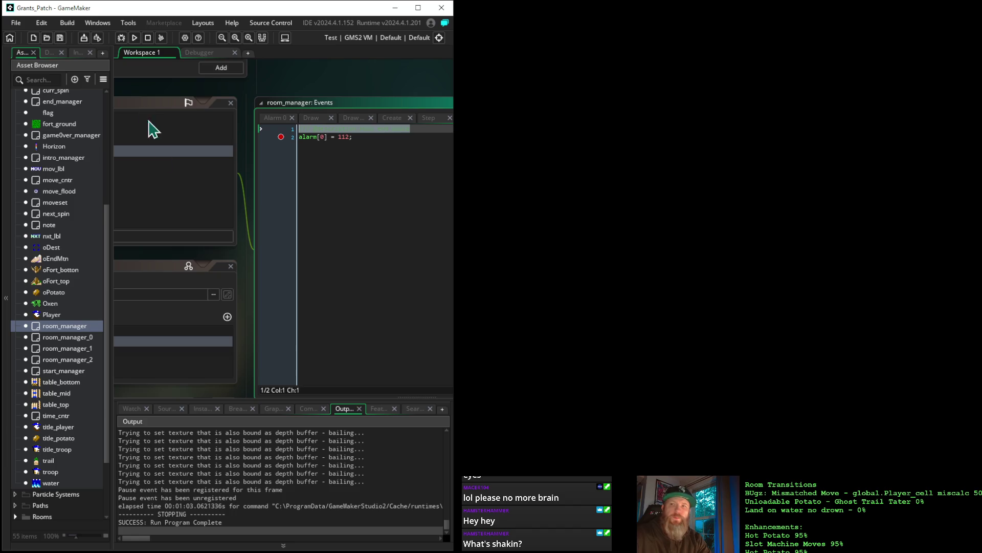
pyautogui.moveTo(185, 174); pyautogui.dragTo(311, 174)
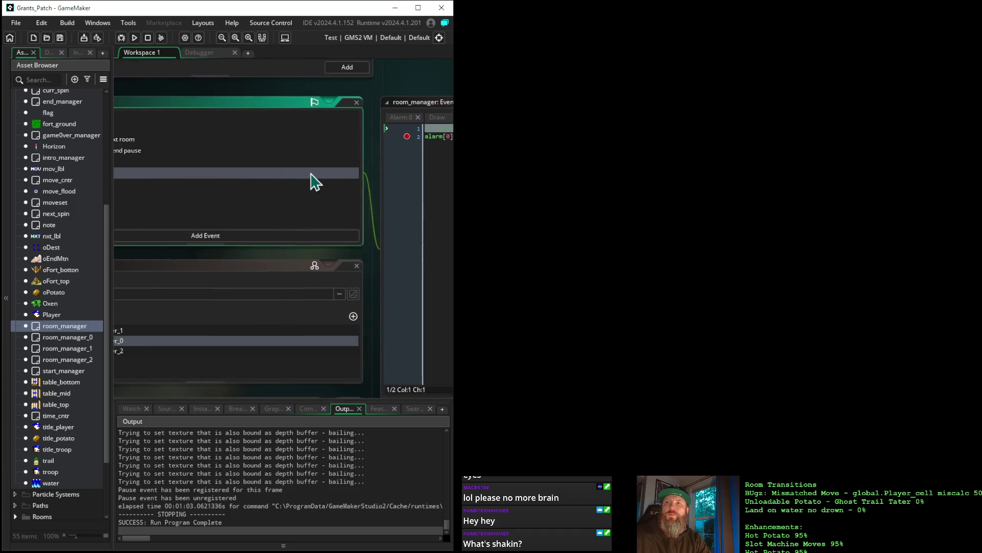
pyautogui.click(174, 163)
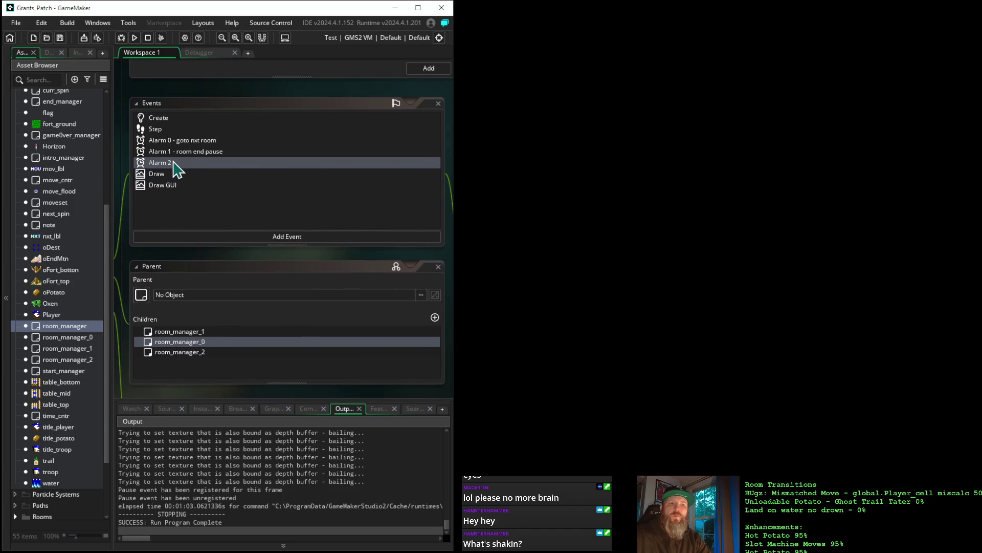
pyautogui.moveTo(423, 92); pyautogui.dragTo(146, 105)
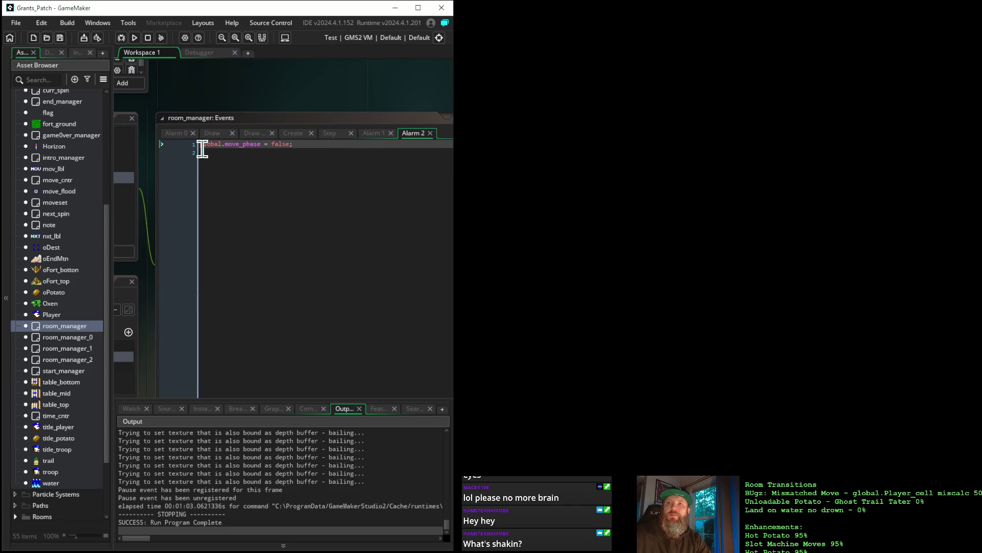
pyautogui.click(203, 149)
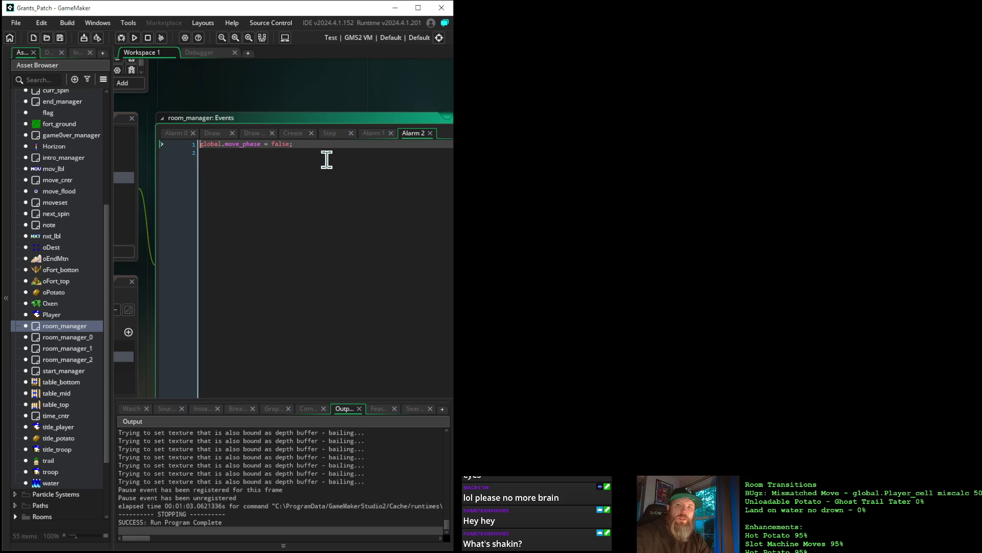
pyautogui.press('Return')
pyautogui.press('Up')
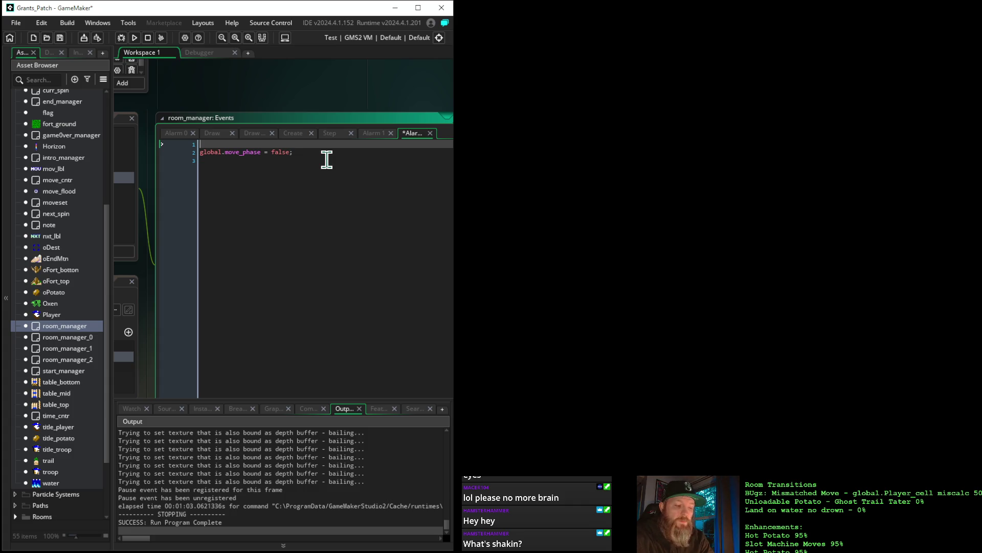
pyautogui.write('/// @description room end pause')
pyautogui.press('BackSpace')
pyautogui.press('BackSpace')
pyautogui.press('BackSpace')
pyautogui.press('BackSpace')
pyautogui.press('BackSpace')
pyautogui.press('BackSpace')
pyautogui.write('drop pause')
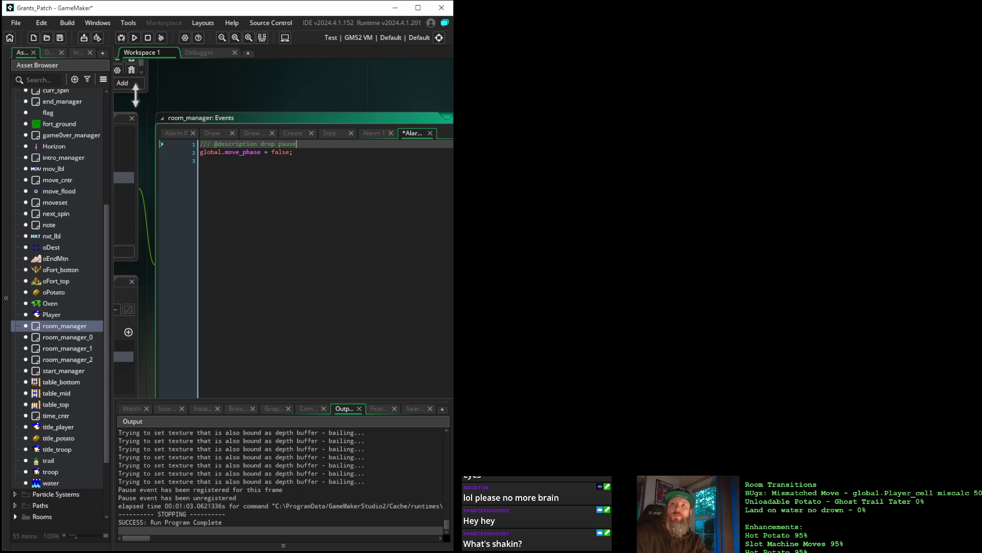
pyautogui.moveTo(136, 101); pyautogui.dragTo(318, 105)
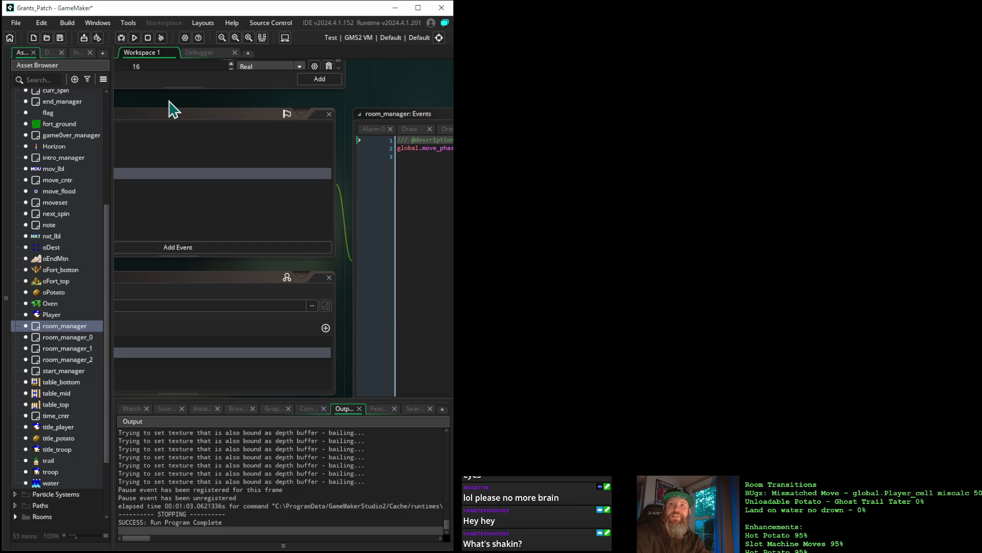
pyautogui.moveTo(164, 106)
pyautogui.mouseDown()
pyautogui.moveTo(347, 116)
pyautogui.moveTo(299, 121)
pyautogui.moveTo(261, 103)
pyautogui.mouseUp()
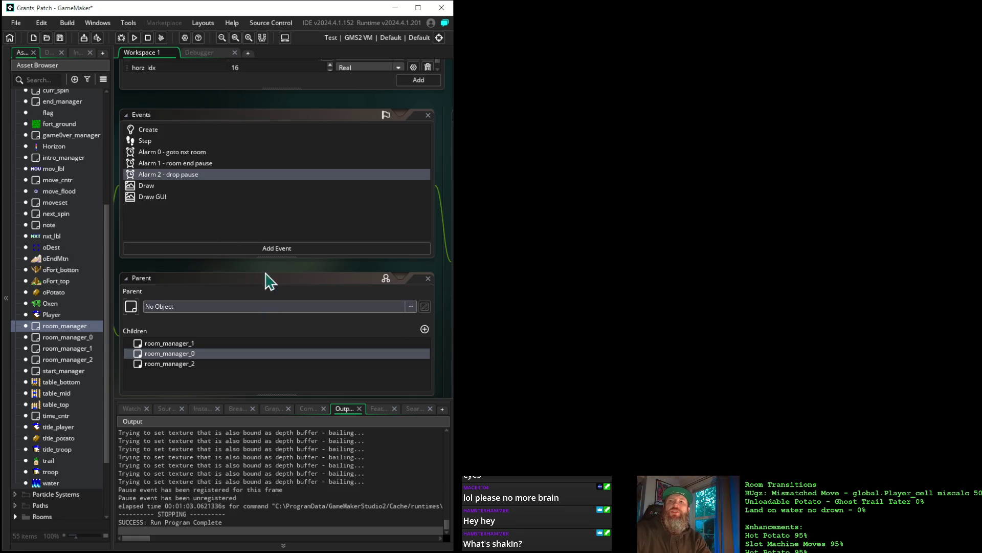
# Review room_manager's Alarm 1 'room end pause' code, then select its Create event
pyautogui.moveTo(314, 275)
pyautogui.mouseDown()
pyautogui.moveTo(149, 274)
pyautogui.moveTo(277, 263)
pyautogui.mouseUp()
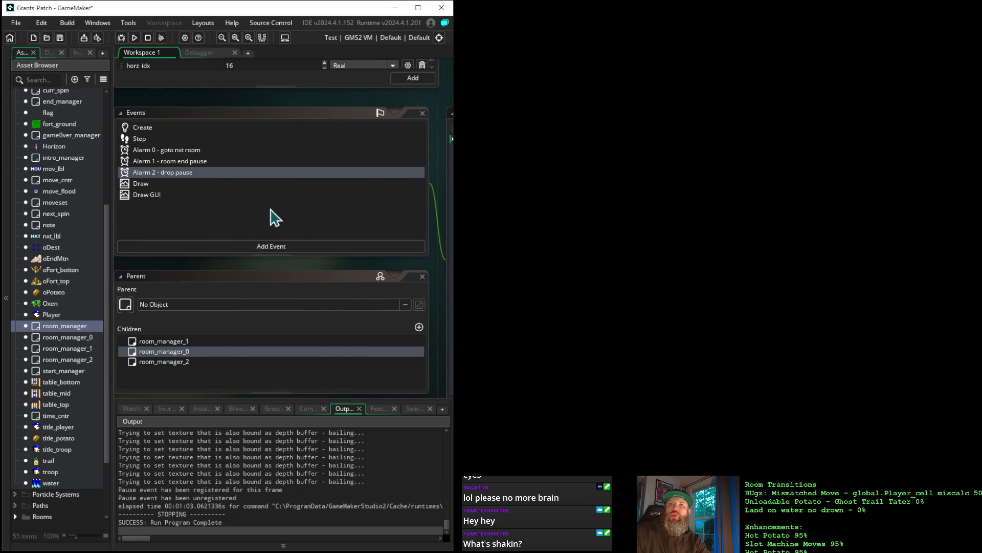
pyautogui.click(192, 162)
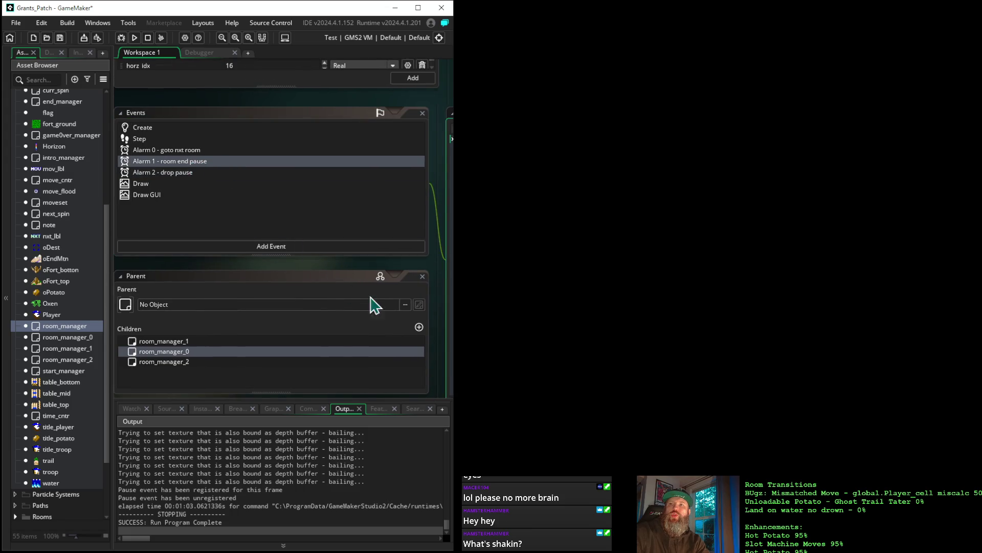
pyautogui.moveTo(384, 272)
pyautogui.mouseDown()
pyautogui.moveTo(143, 268)
pyautogui.moveTo(439, 264)
pyautogui.moveTo(346, 248)
pyautogui.moveTo(397, 248)
pyautogui.mouseUp()
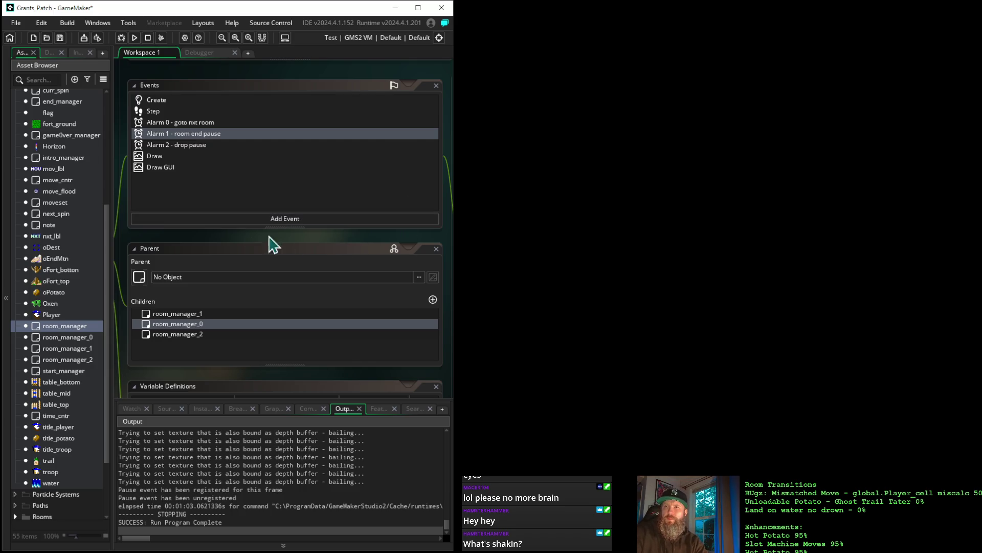
pyautogui.moveTo(384, 248)
pyautogui.mouseDown()
pyautogui.moveTo(114, 237)
pyautogui.moveTo(370, 249)
pyautogui.moveTo(380, 235)
pyautogui.mouseUp()
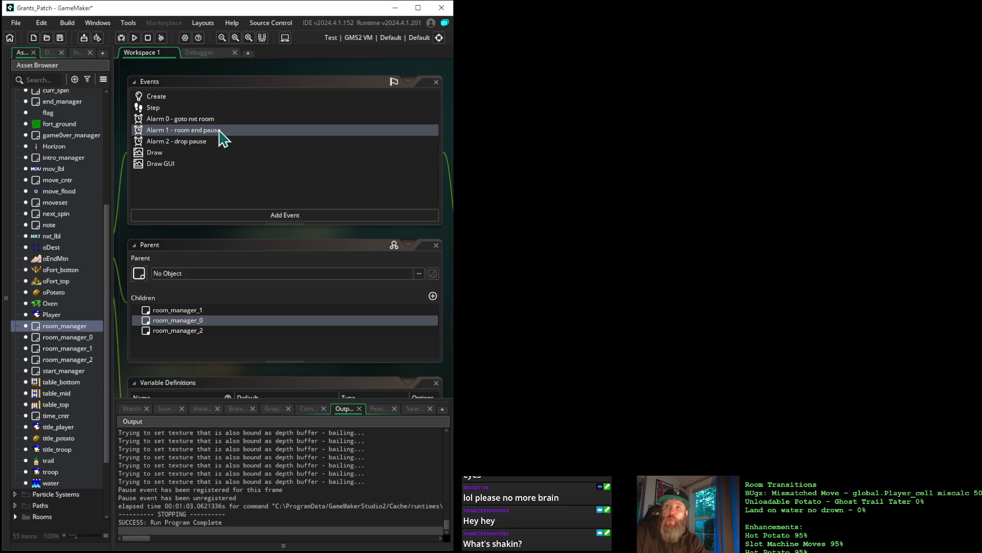
pyautogui.click(165, 98)
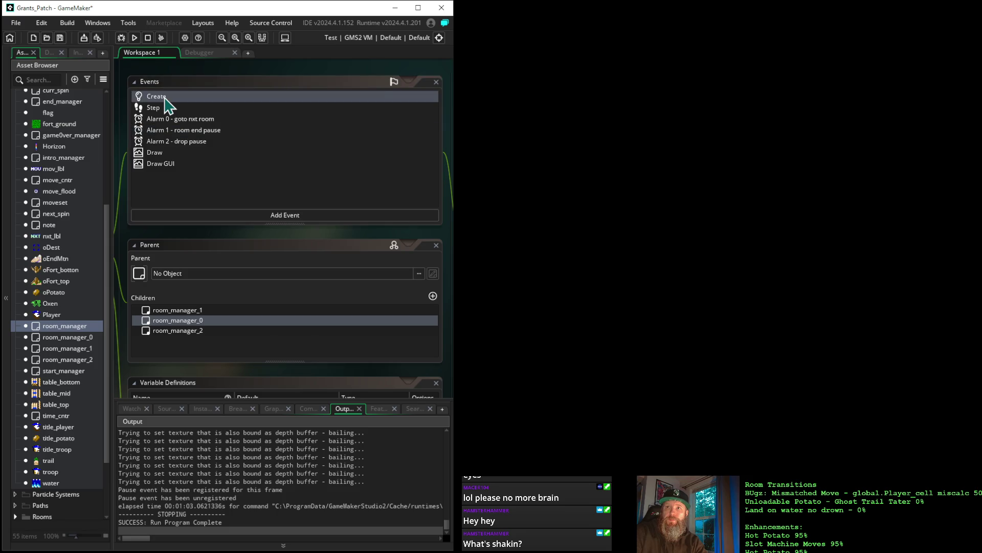
# Select the depth = -1000 and alarm[2] = 112 lines in room_manager's Create code, then open room_manager_2
pyautogui.moveTo(429, 233); pyautogui.dragTo(172, 242)
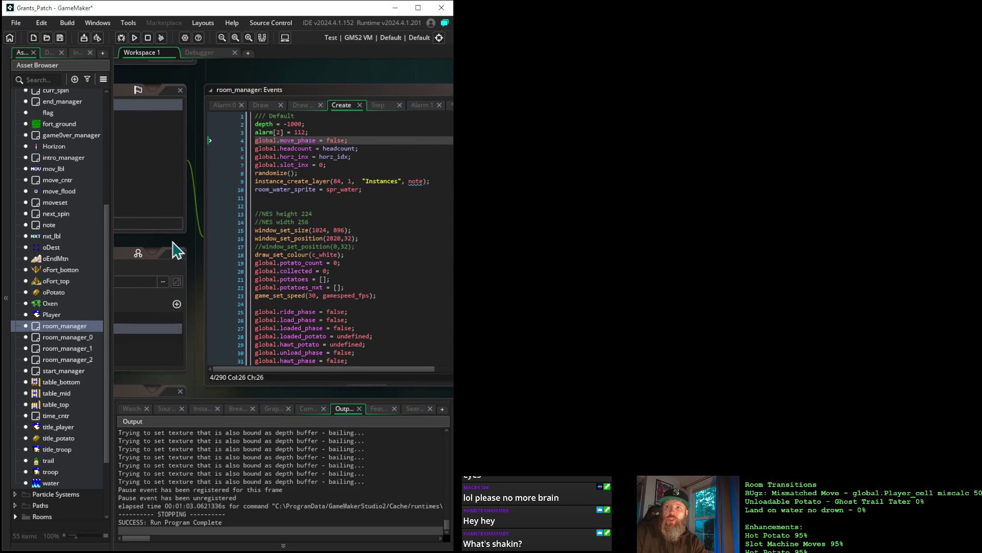
pyautogui.moveTo(356, 140); pyautogui.dragTo(252, 141)
pyautogui.tripleClick(327, 131)
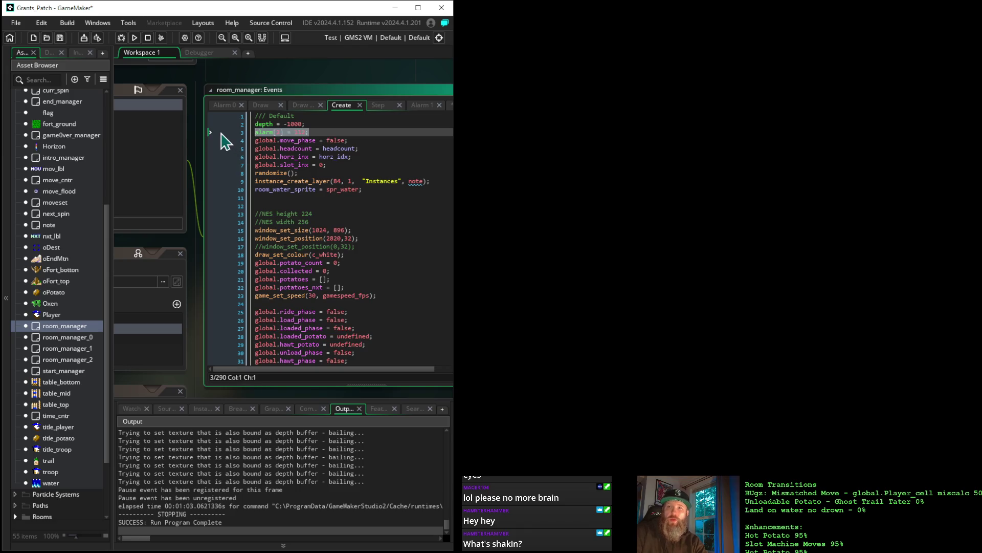
pyautogui.moveTo(328, 132); pyautogui.dragTo(235, 122)
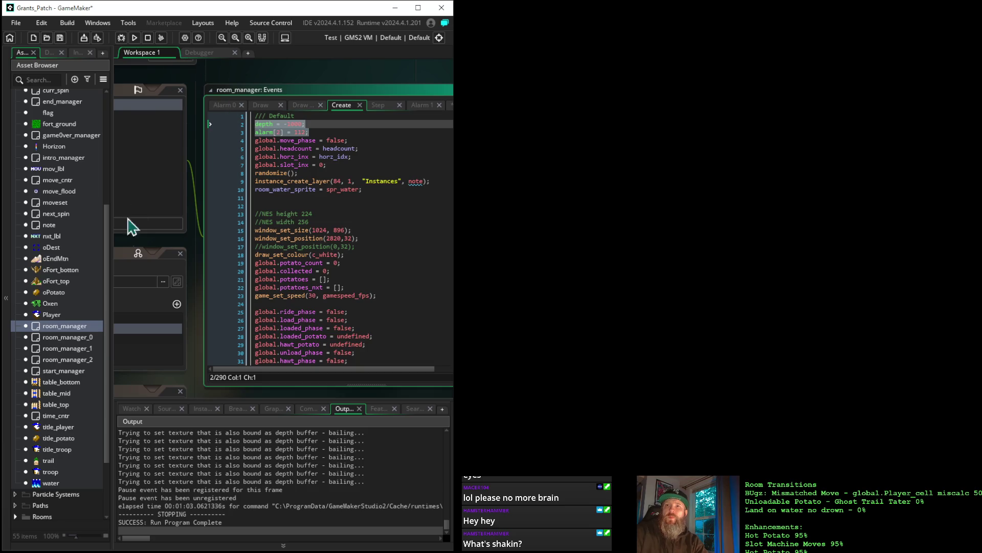
pyautogui.doubleClick(82, 359)
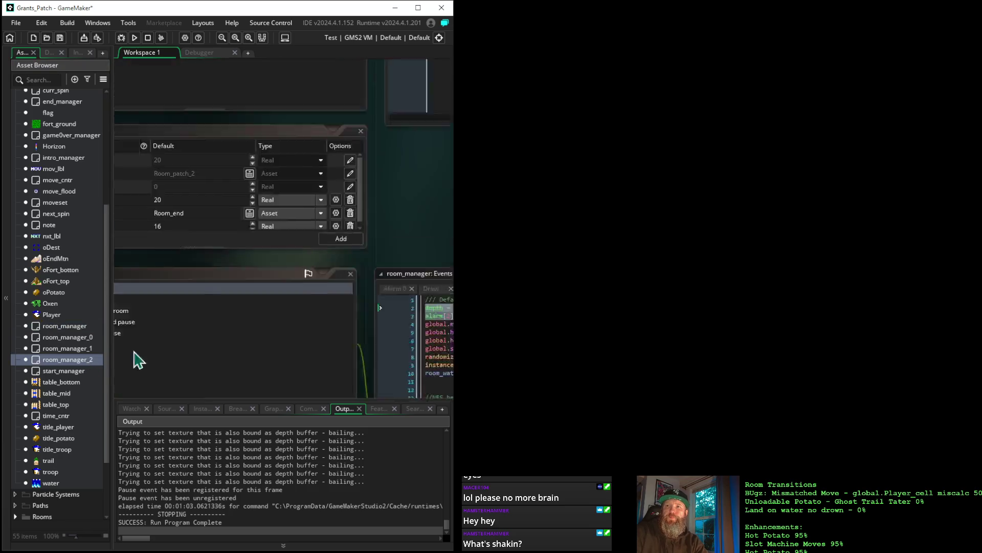
# Paste depth = -1000 and alarm[2] = 112 over the first two lines of room_manager_2's Create code
pyautogui.click(303, 81)
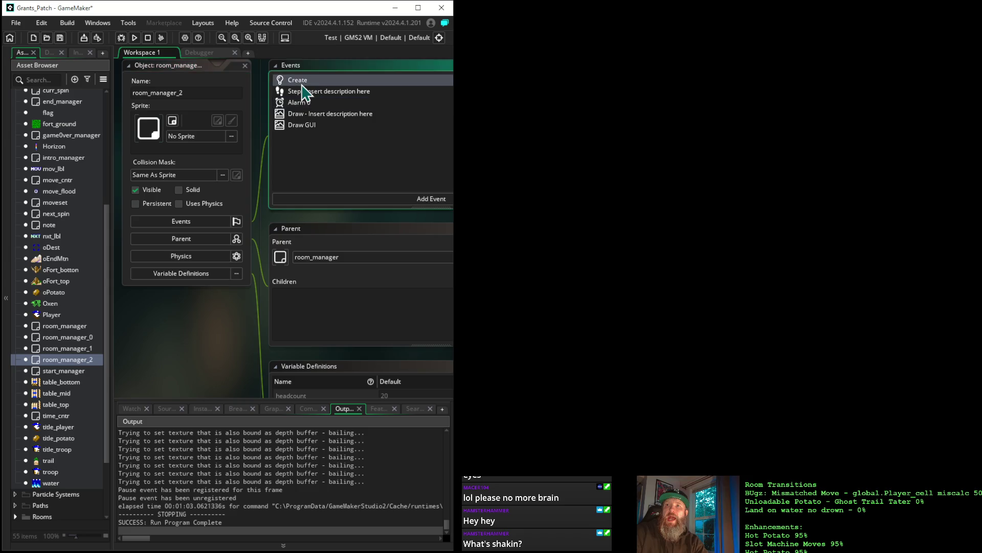
pyautogui.moveTo(404, 219)
pyautogui.mouseDown()
pyautogui.moveTo(209, 223)
pyautogui.moveTo(88, 259)
pyautogui.mouseUp()
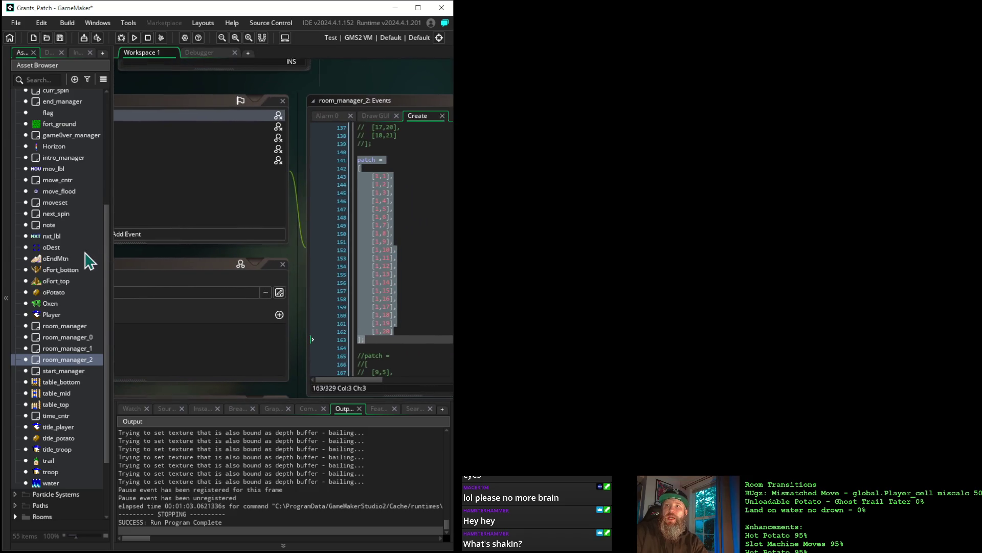
pyautogui.scroll(20, 402, 244)
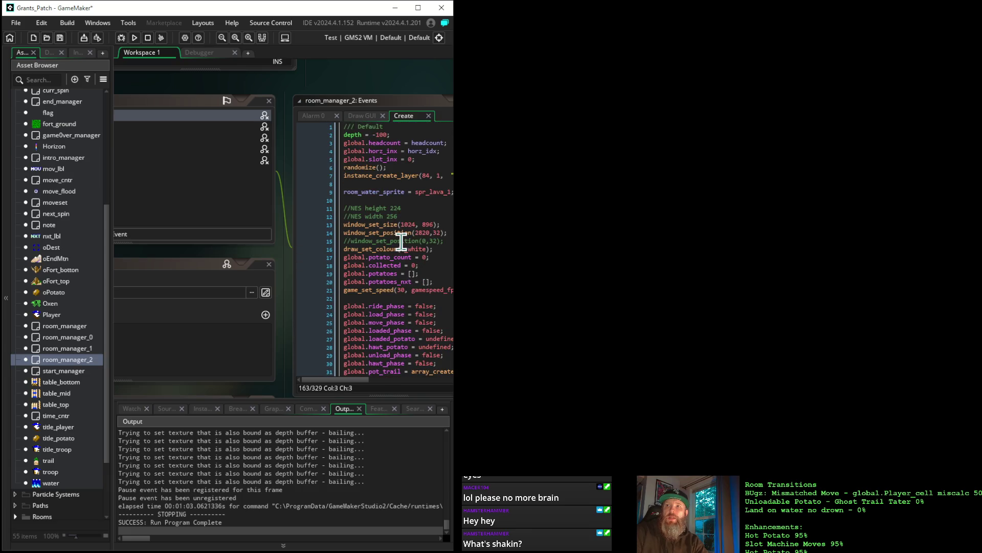
pyautogui.moveTo(398, 134); pyautogui.dragTo(321, 128)
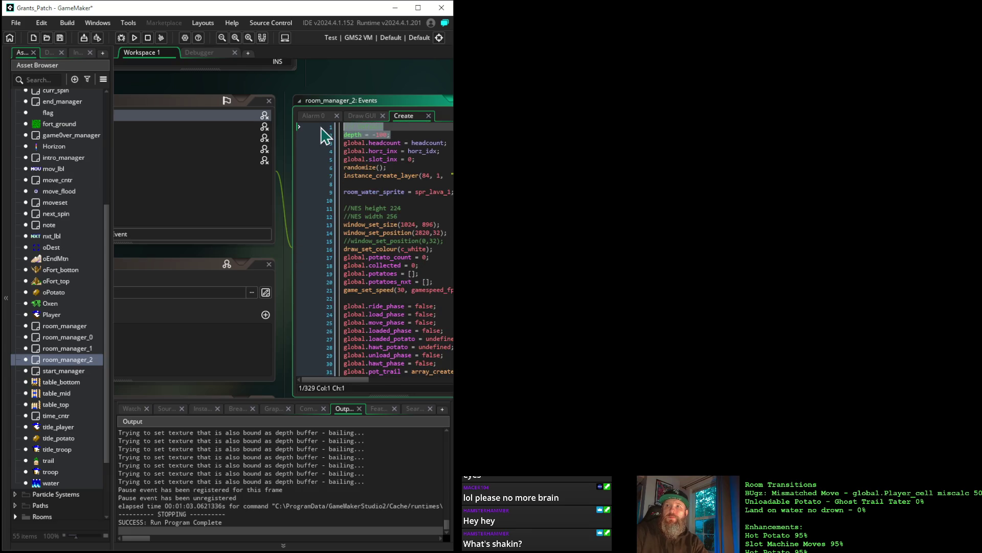
pyautogui.write('depth = -1000; alarm[2] = 112;')
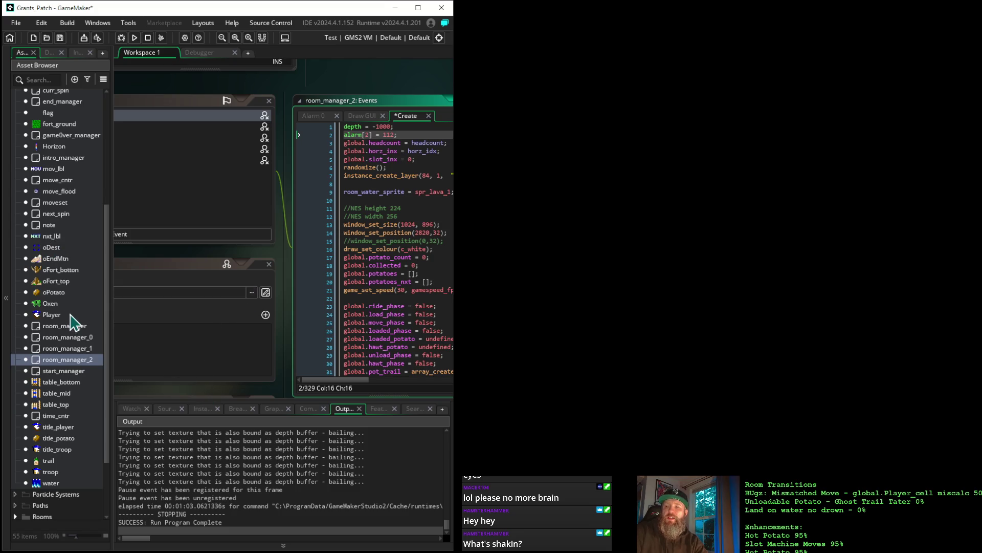
pyautogui.moveTo(146, 92); pyautogui.dragTo(331, 99)
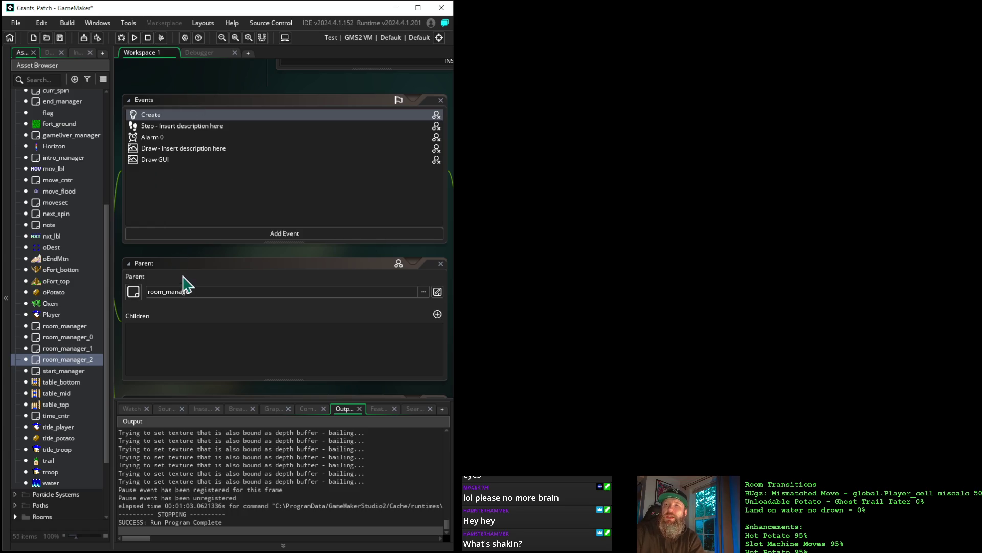
# Add Alarm 1 and Alarm 2 events to room_manager_2 through Add Event > Alarm
pyautogui.click(214, 234)
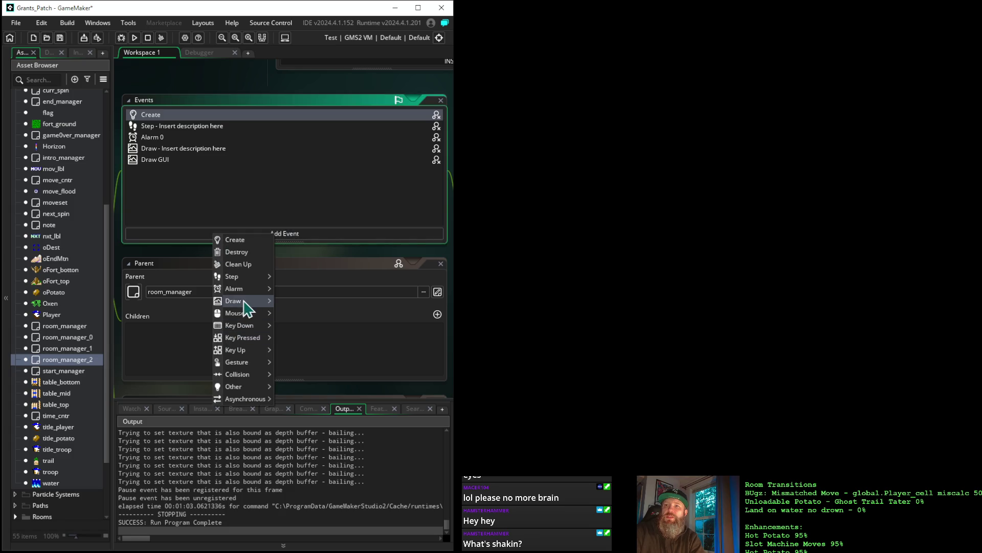
pyautogui.moveTo(246, 290)
pyautogui.click(287, 298)
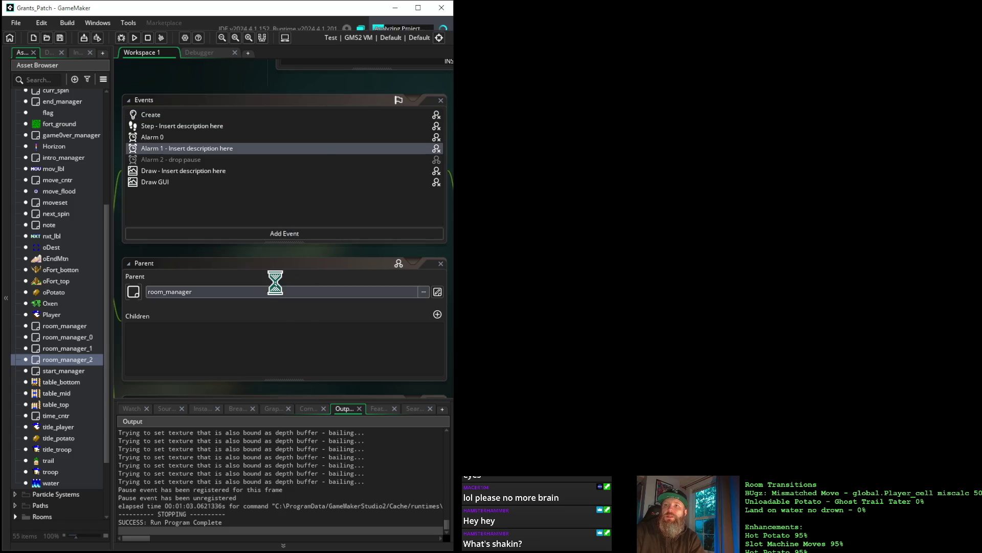
pyautogui.click(220, 238)
pyautogui.moveTo(259, 289)
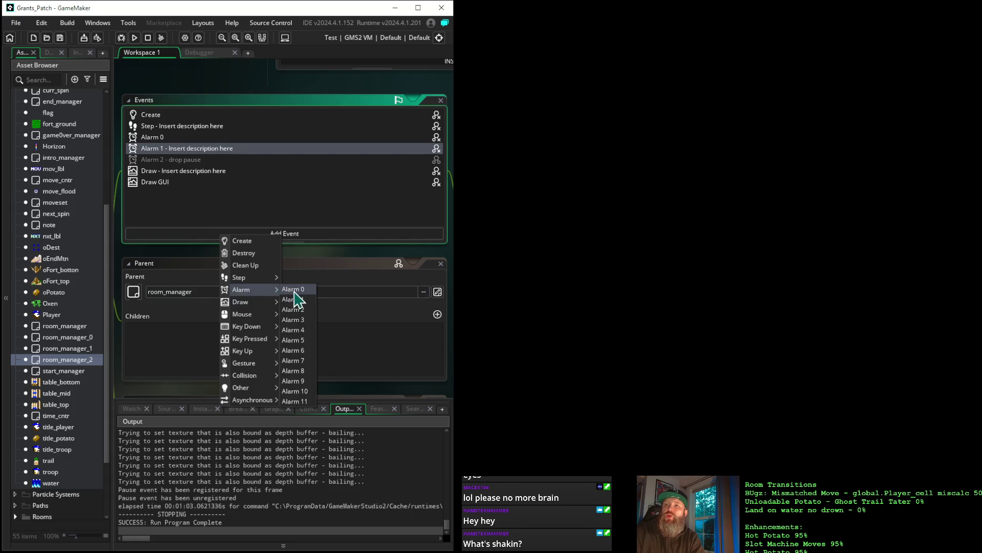
pyautogui.click(302, 314)
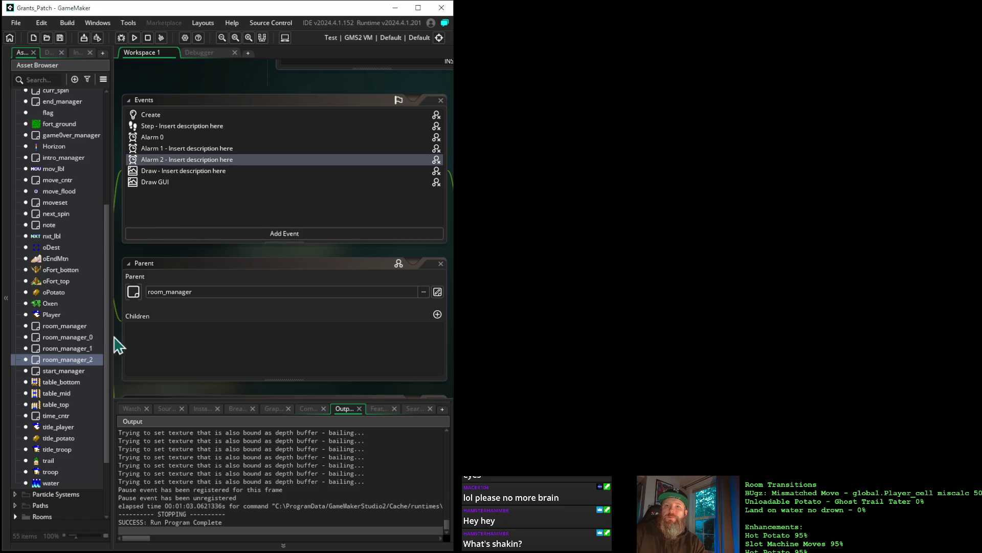
# Copy the 'drop pause' code (global.move_phase = false) from room_manager's Alarm 2 event
pyautogui.doubleClick(77, 327)
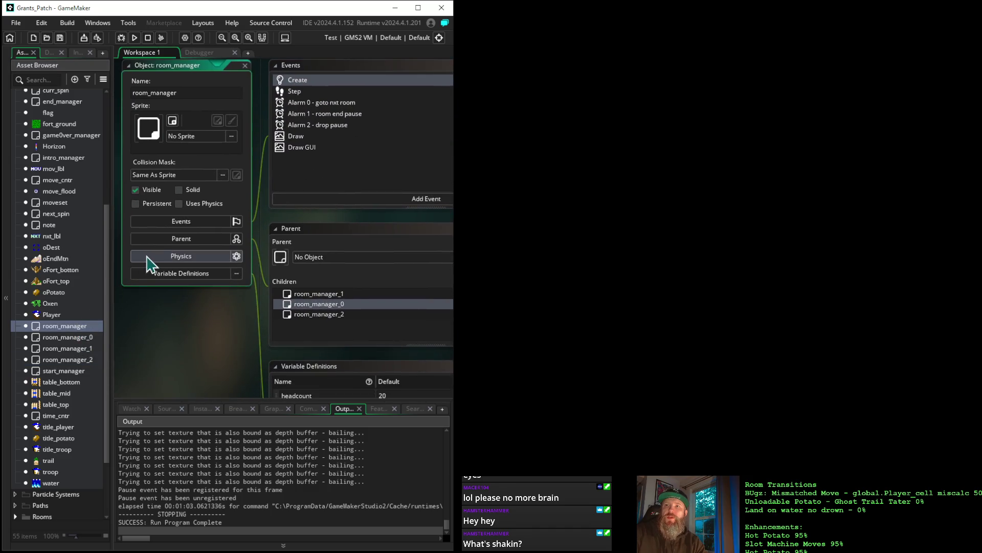
pyautogui.click(321, 126)
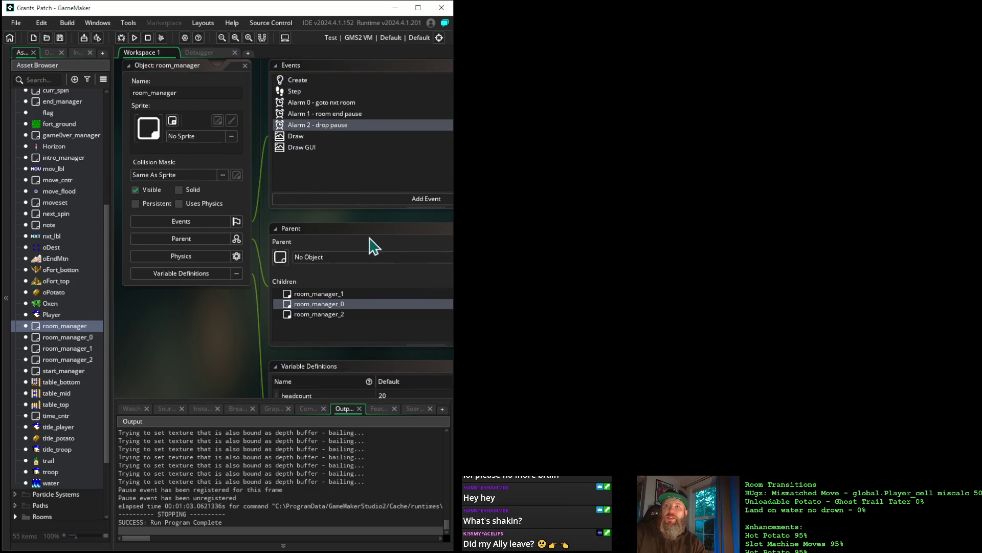
pyautogui.moveTo(392, 221)
pyautogui.mouseDown()
pyautogui.moveTo(217, 210)
pyautogui.moveTo(48, 217)
pyautogui.mouseUp()
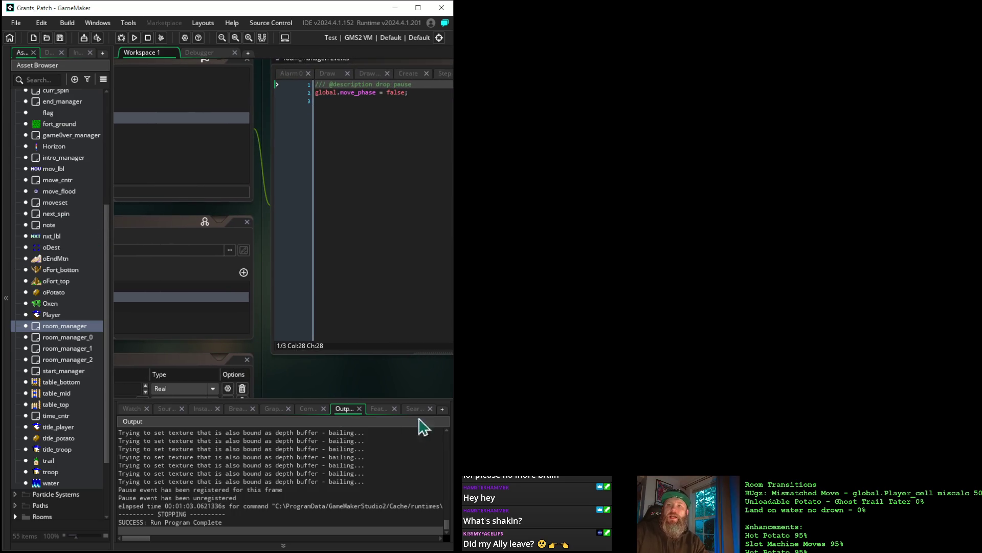
pyautogui.moveTo(377, 377)
pyautogui.mouseDown()
pyautogui.moveTo(254, 374)
pyautogui.moveTo(226, 390)
pyautogui.mouseUp()
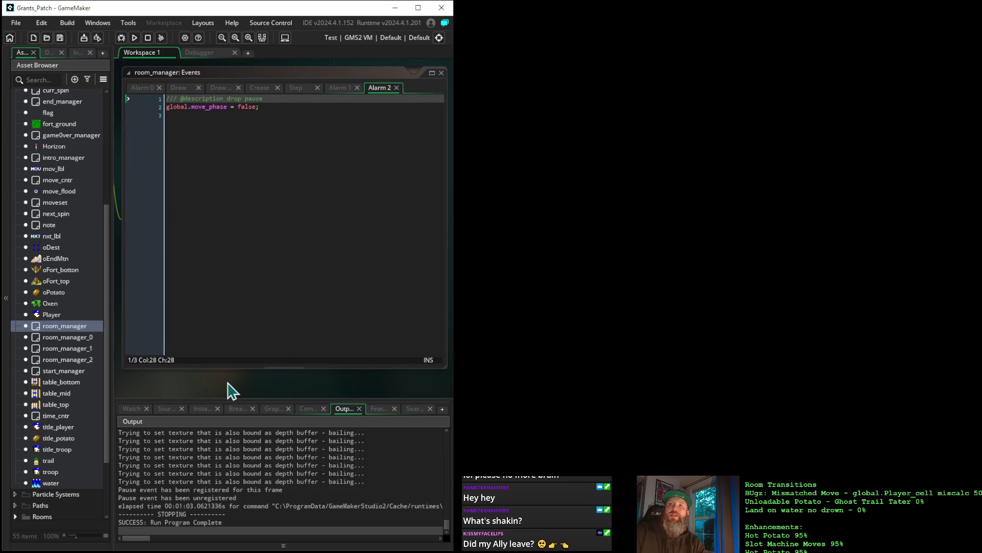
pyautogui.moveTo(277, 107); pyautogui.dragTo(143, 110)
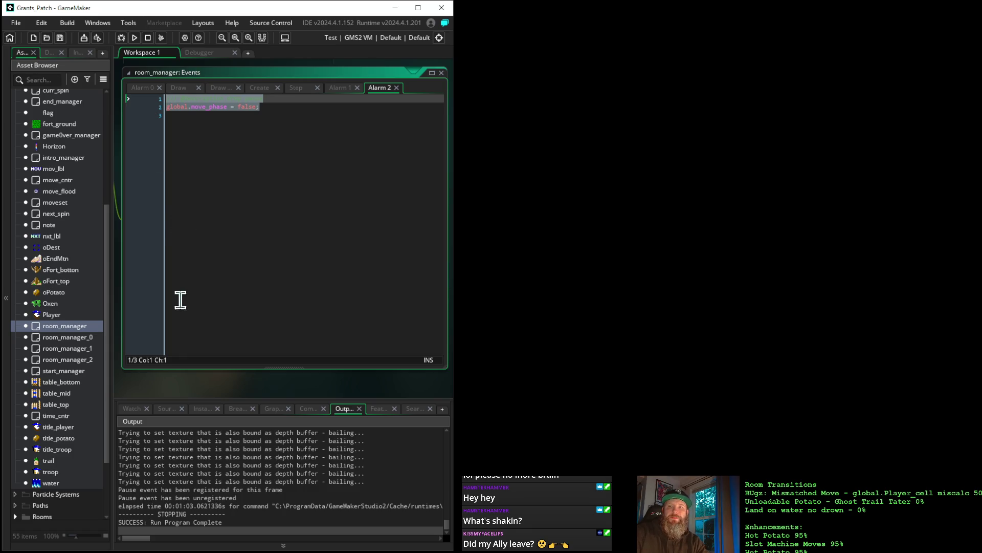
pyautogui.moveTo(163, 393); pyautogui.dragTo(438, 412)
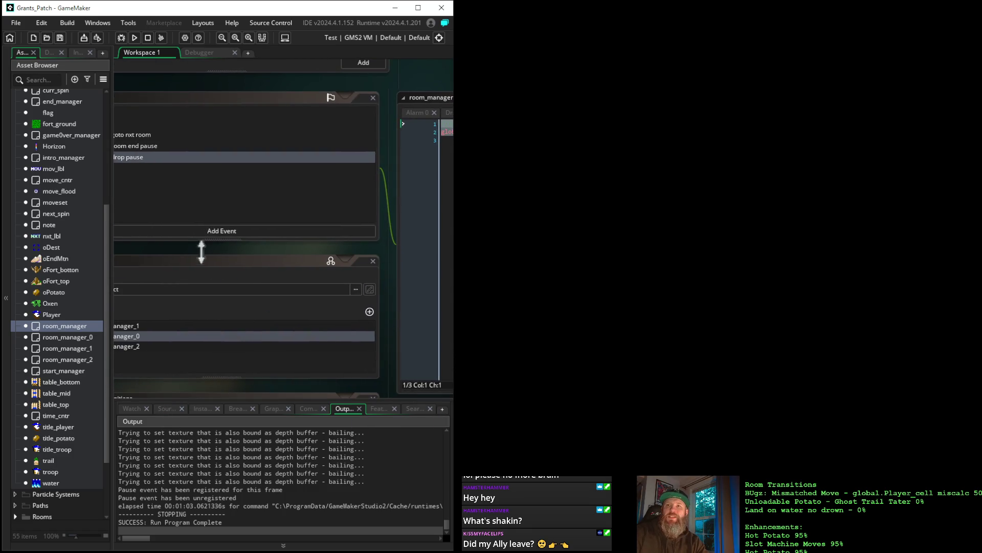
pyautogui.moveTo(149, 257)
pyautogui.mouseDown()
pyautogui.moveTo(281, 278)
pyautogui.moveTo(229, 362)
pyautogui.moveTo(284, 365)
pyautogui.moveTo(340, 292)
pyautogui.moveTo(386, 287)
pyautogui.moveTo(378, 265)
pyautogui.mouseUp()
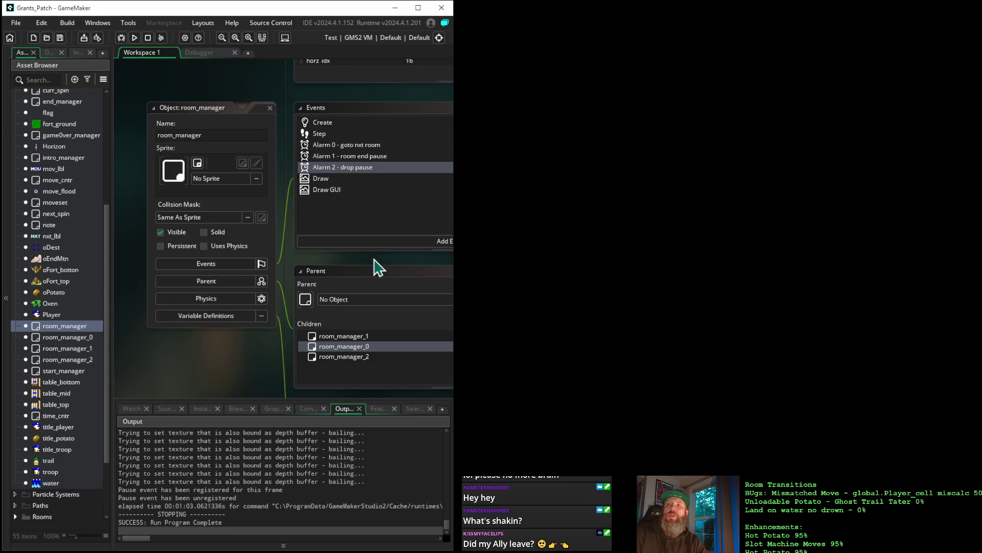
# Paste the drop pause code over the placeholder in room_manager_2's Alarm 2 event
pyautogui.doubleClick(68, 359)
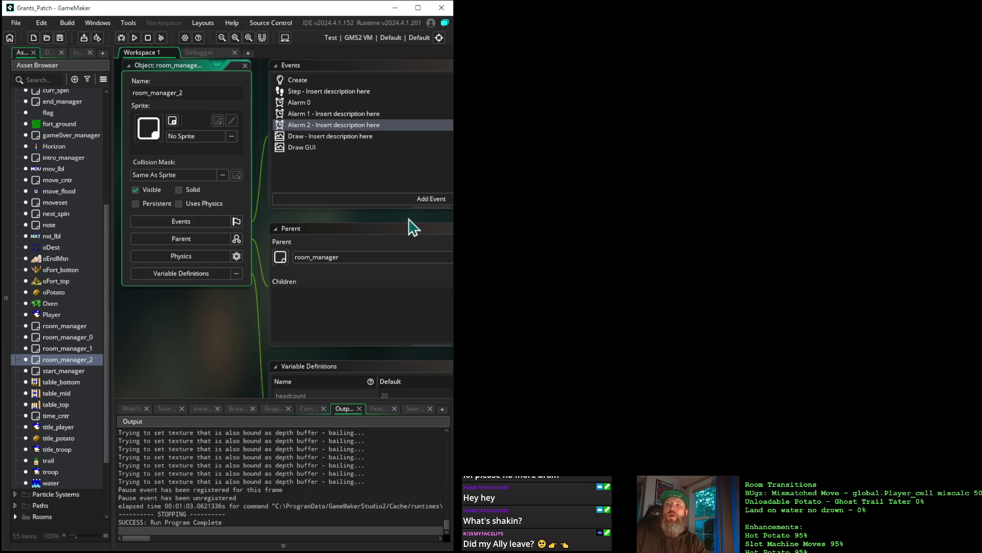
pyautogui.moveTo(305, 200)
pyautogui.mouseDown()
pyautogui.moveTo(257, 127)
pyautogui.moveTo(254, 106)
pyautogui.mouseUp()
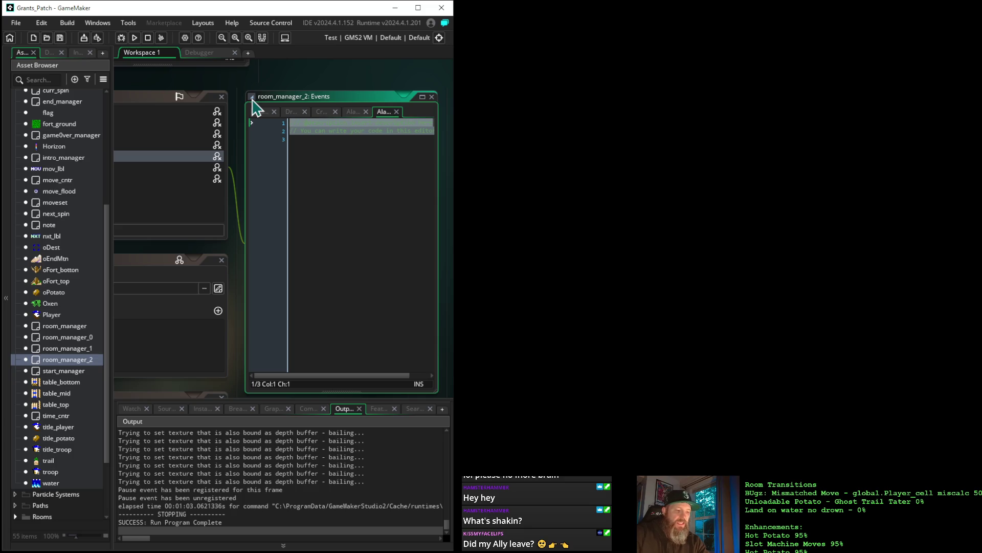
pyautogui.write('/// @description drop pause global.move_phase = false;')
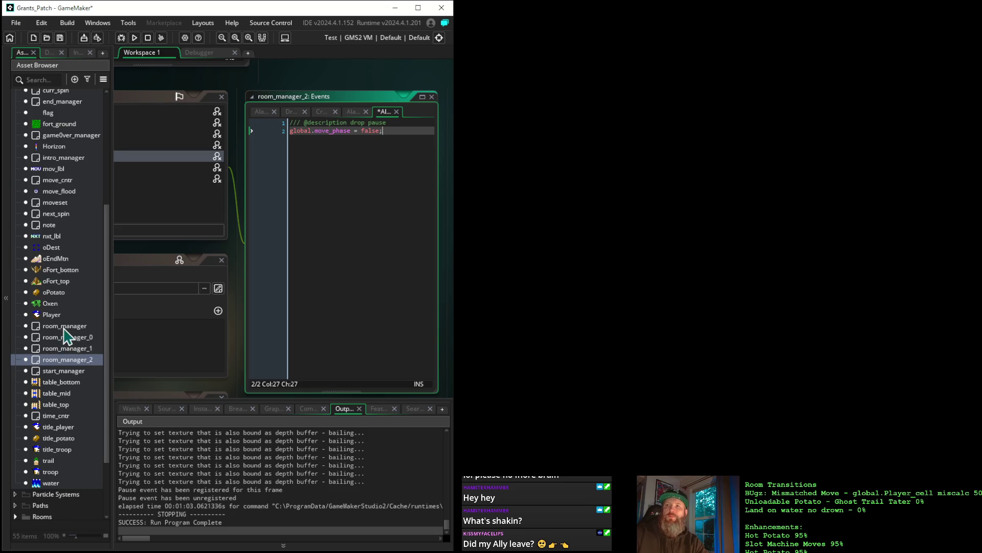
# Copy the alarm[0] = 112 line from room_manager's Alarm 1 into room_manager_2's Alarm 1
pyautogui.doubleClick(65, 328)
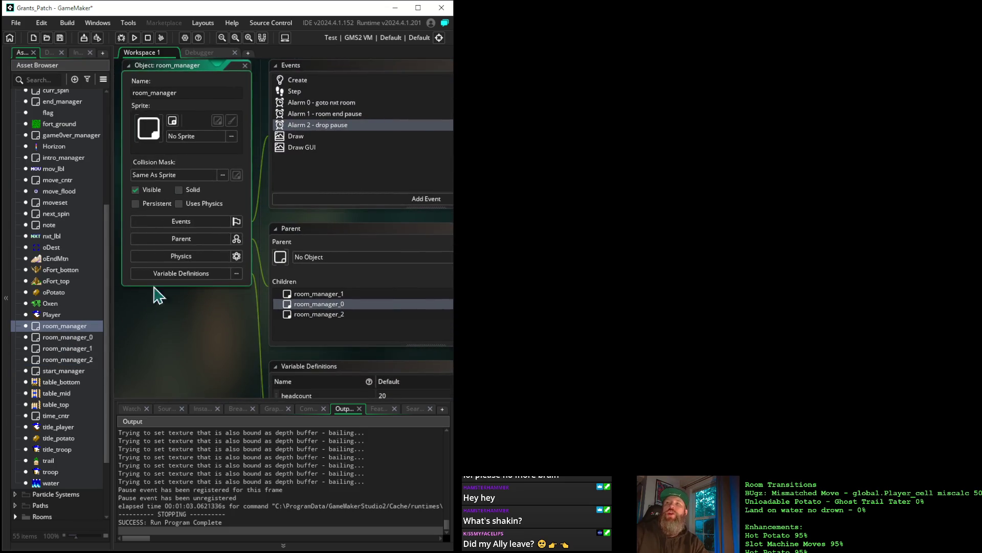
pyautogui.click(341, 115)
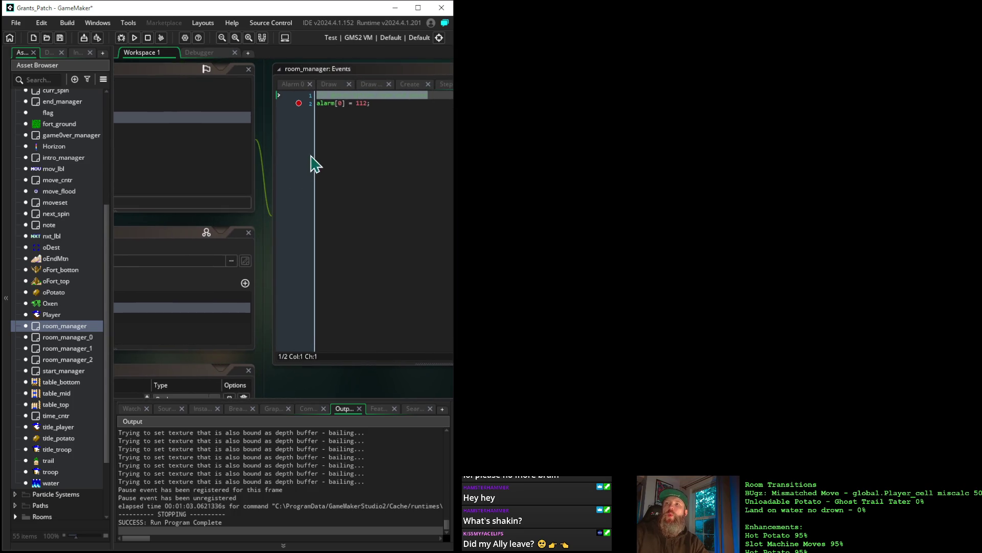
pyautogui.moveTo(382, 104); pyautogui.dragTo(254, 98)
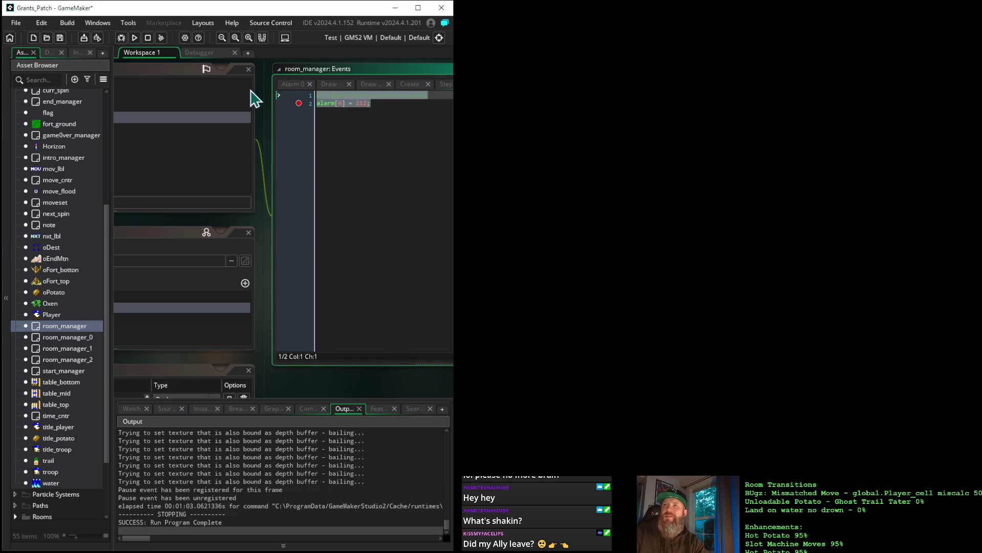
pyautogui.moveTo(372, 72)
pyautogui.mouseDown()
pyautogui.moveTo(248, 88)
pyautogui.moveTo(438, 99)
pyautogui.mouseUp()
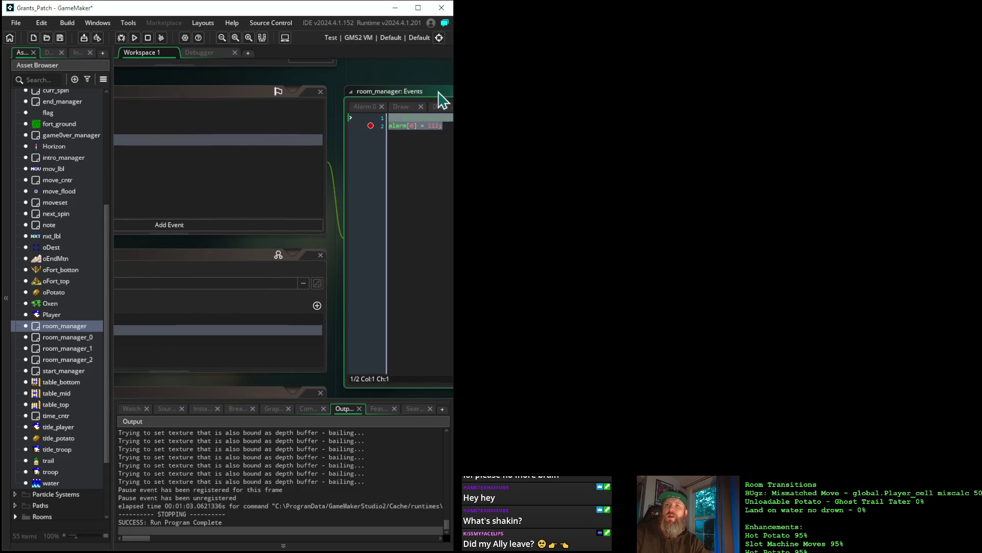
pyautogui.doubleClick(71, 360)
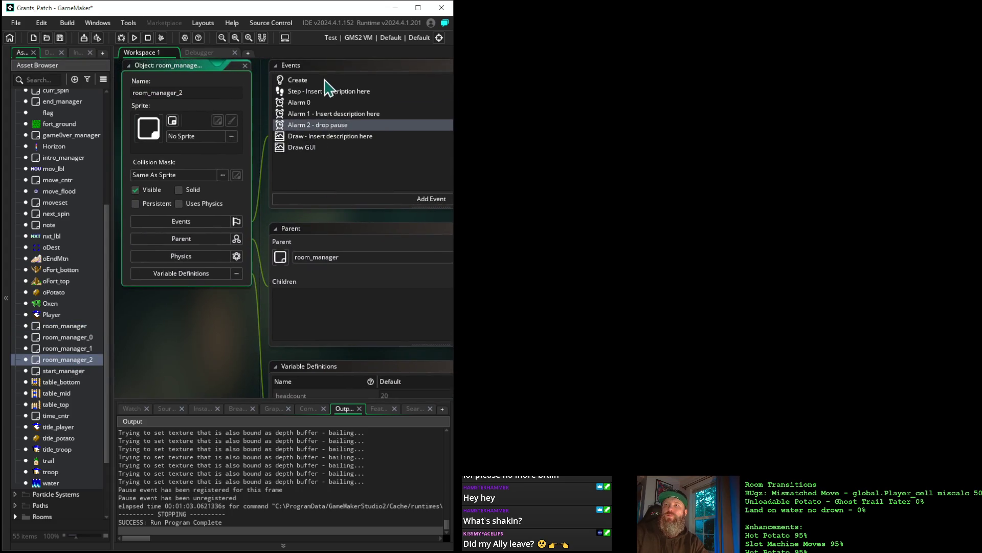
pyautogui.click(329, 114)
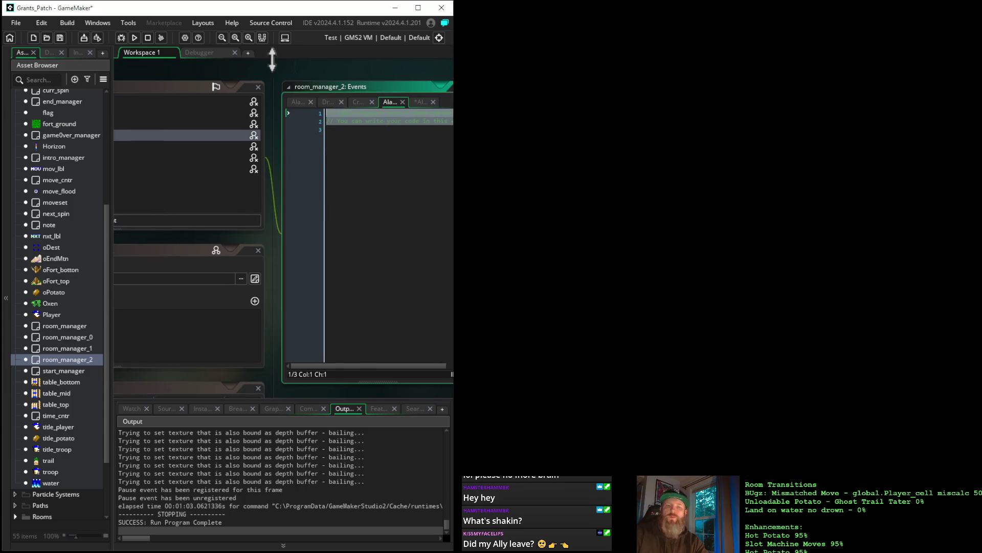
pyautogui.write('/// @description room end pause alarm[0] = 112;')
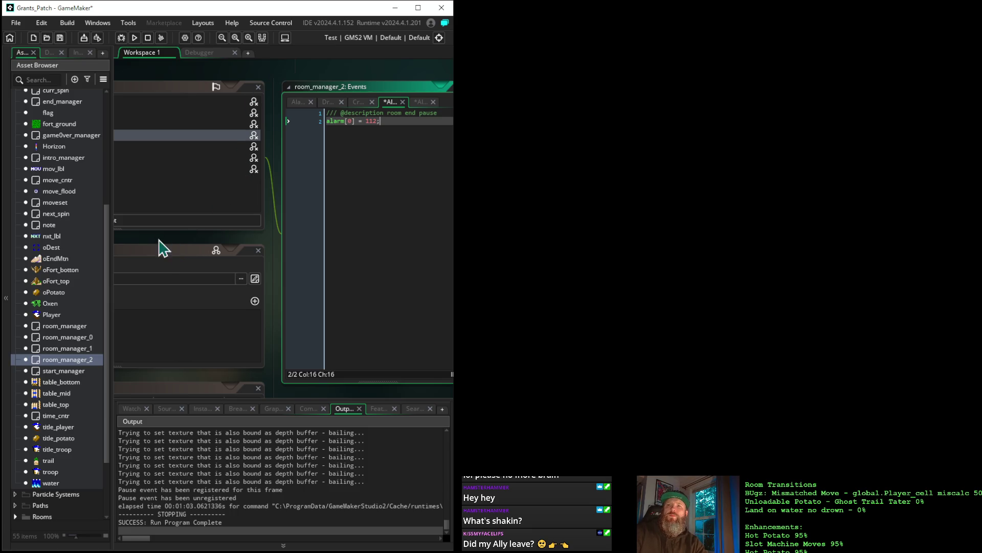
pyautogui.moveTo(171, 247); pyautogui.dragTo(377, 263)
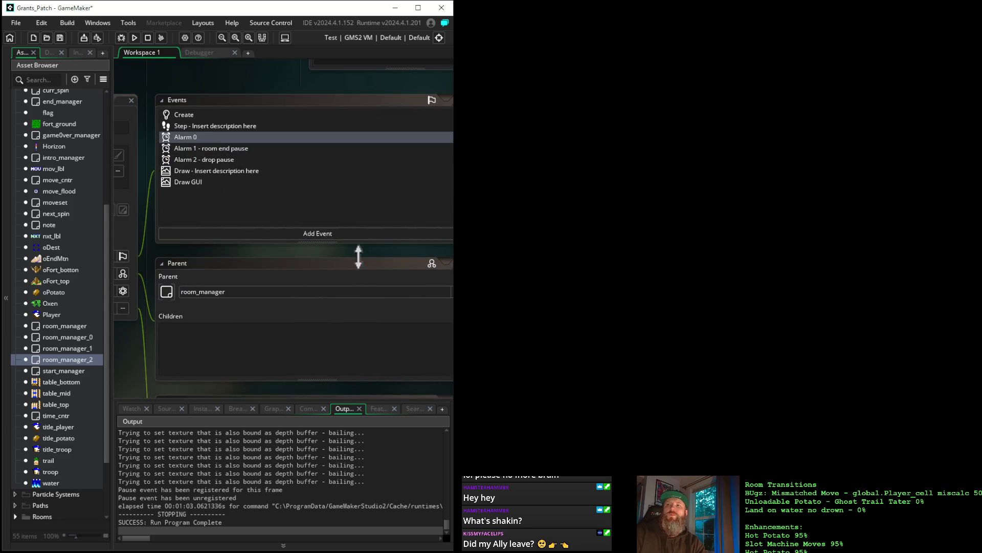
pyautogui.moveTo(369, 263); pyautogui.dragTo(111, 251)
pyautogui.moveTo(115, 253)
pyautogui.mouseDown()
pyautogui.moveTo(287, 252)
pyautogui.moveTo(347, 236)
pyautogui.mouseUp()
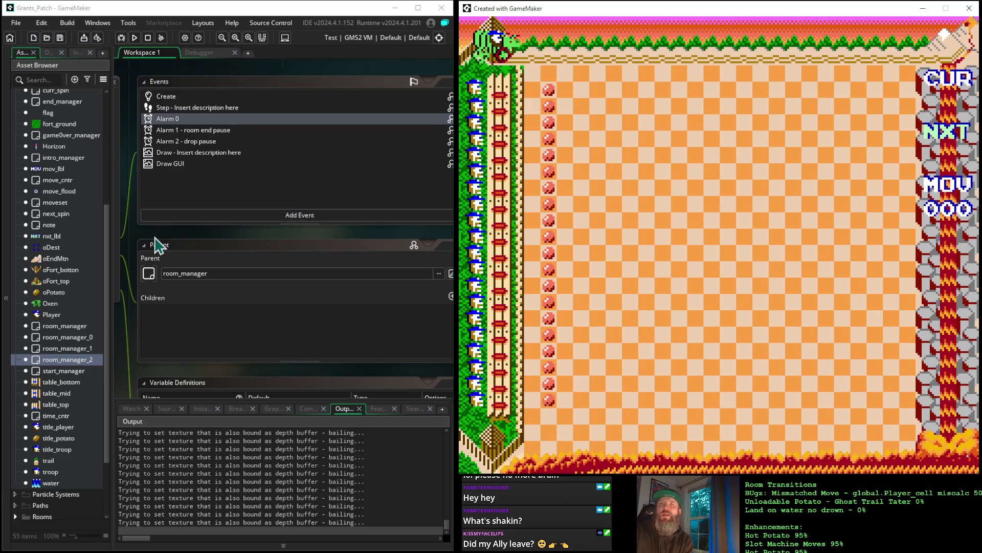
# Copy lines 30–44, the alarm[0] and alarm[2] surface-drawing blocks, from room_manager's Draw event
pyautogui.moveTo(175, 243)
pyautogui.mouseDown()
pyautogui.moveTo(377, 249)
pyautogui.moveTo(273, 240)
pyautogui.mouseUp()
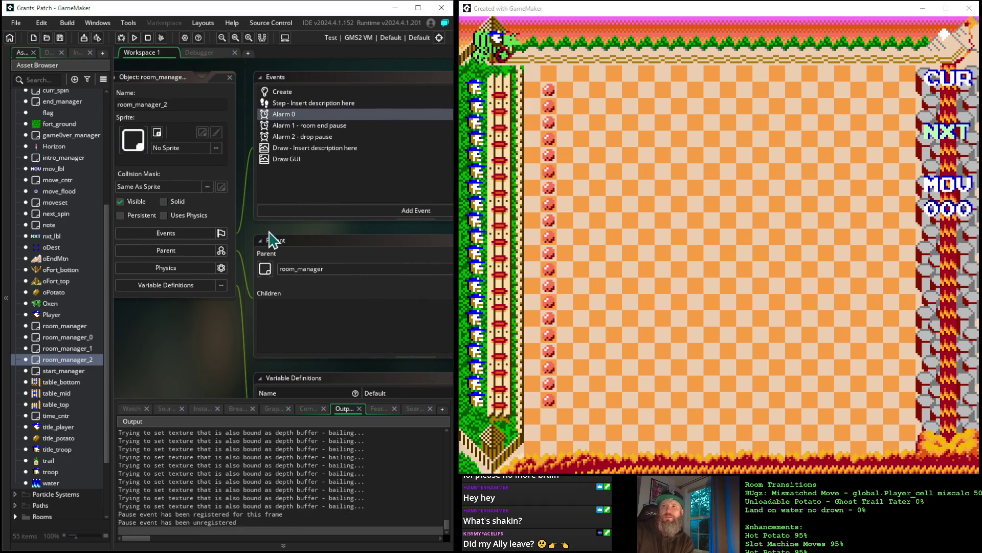
pyautogui.click(289, 149)
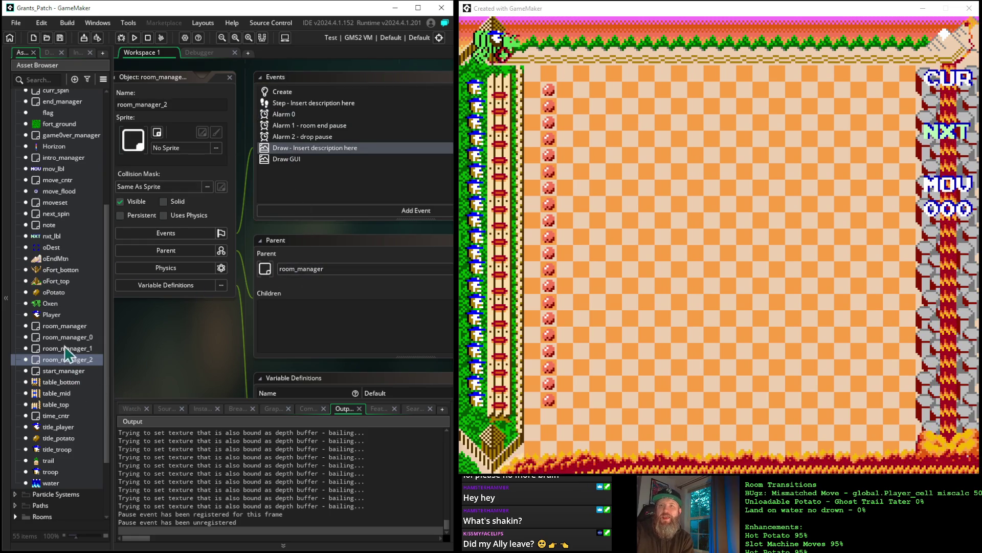
pyautogui.doubleClick(75, 327)
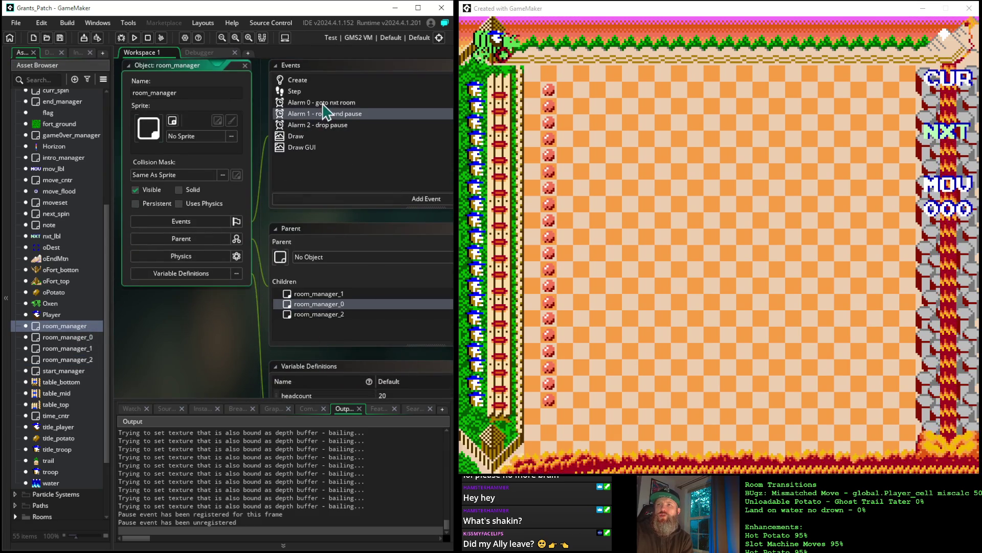
pyautogui.click(295, 137)
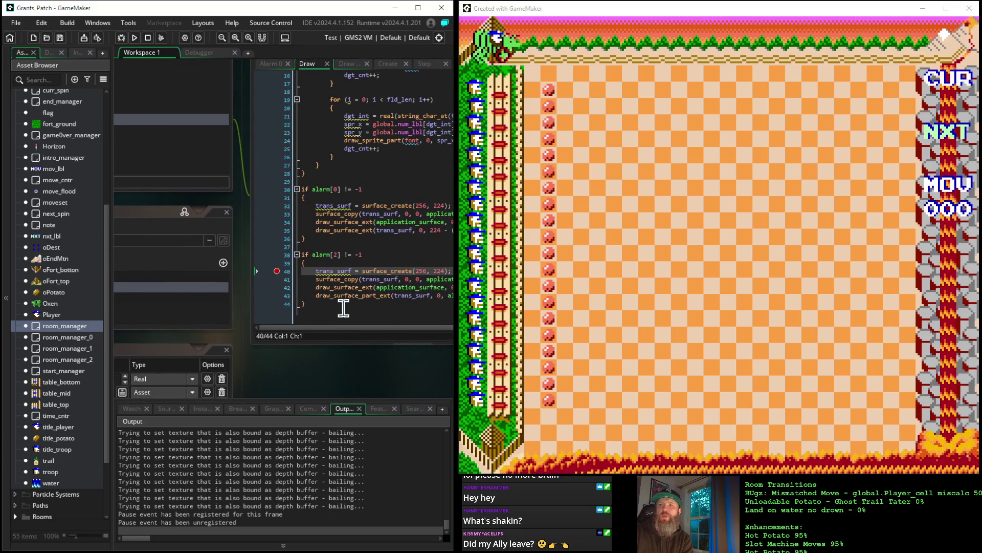
pyautogui.moveTo(315, 305)
pyautogui.mouseDown()
pyautogui.moveTo(279, 193)
pyautogui.moveTo(277, 202)
pyautogui.mouseUp()
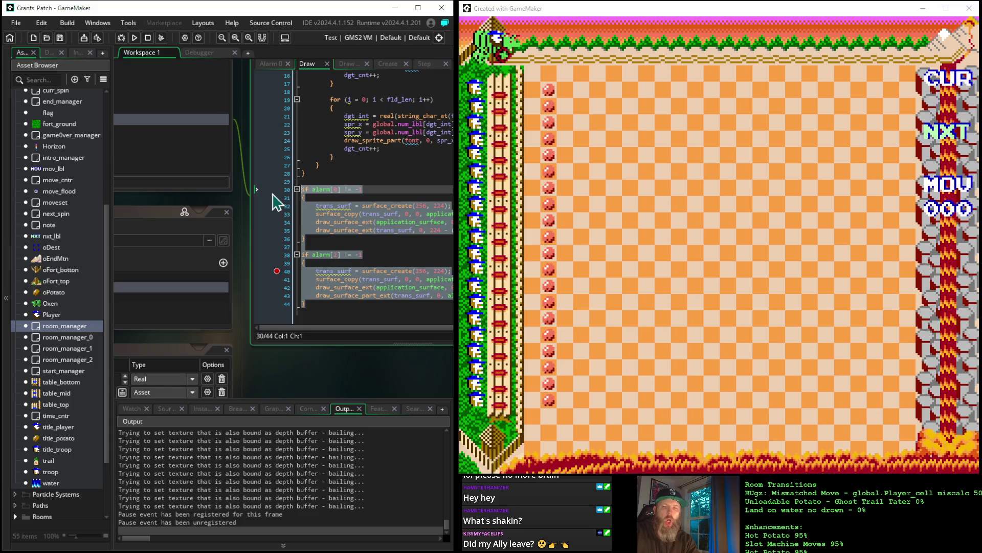
# Replace the template in room_manager_2's Draw event with the copied alarm drawing code
pyautogui.moveTo(295, 377); pyautogui.dragTo(462, 387)
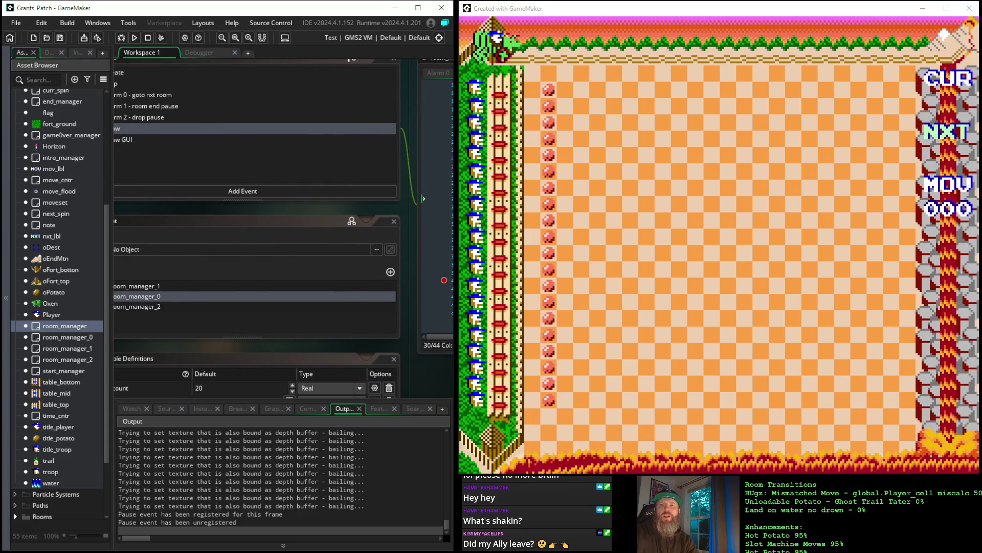
pyautogui.doubleClick(65, 360)
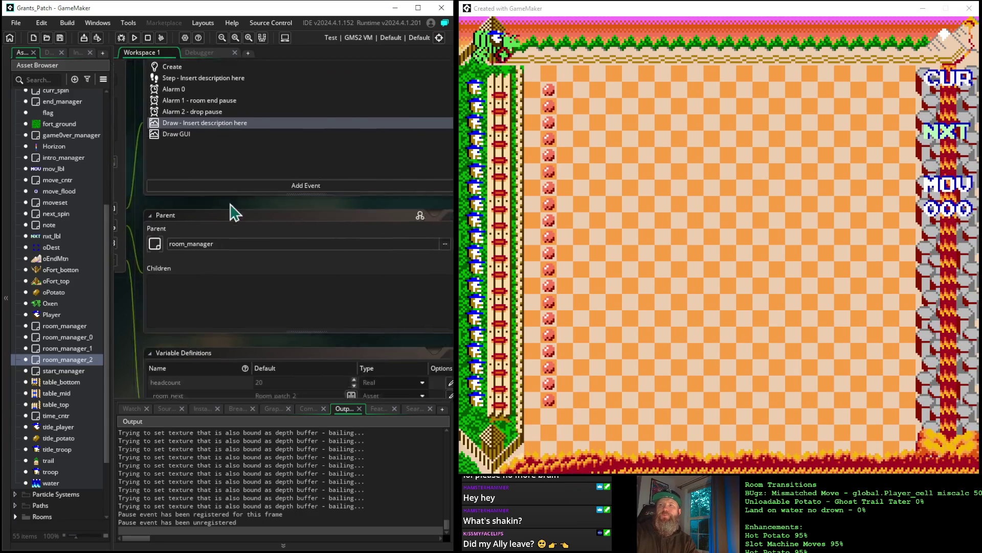
pyautogui.click(335, 242)
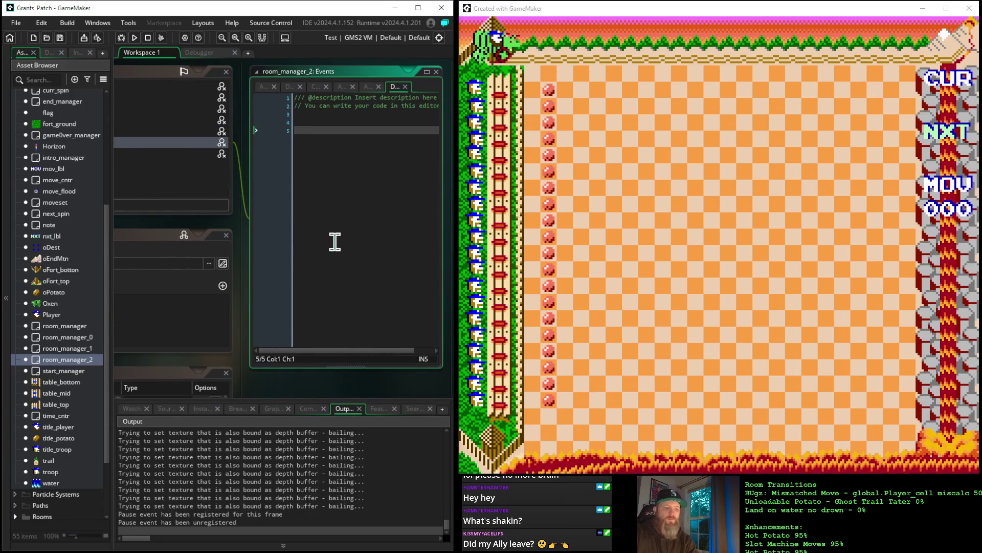
pyautogui.hotkey('ctrl', 'a')
pyautogui.hotkey('ctrl', 'v')
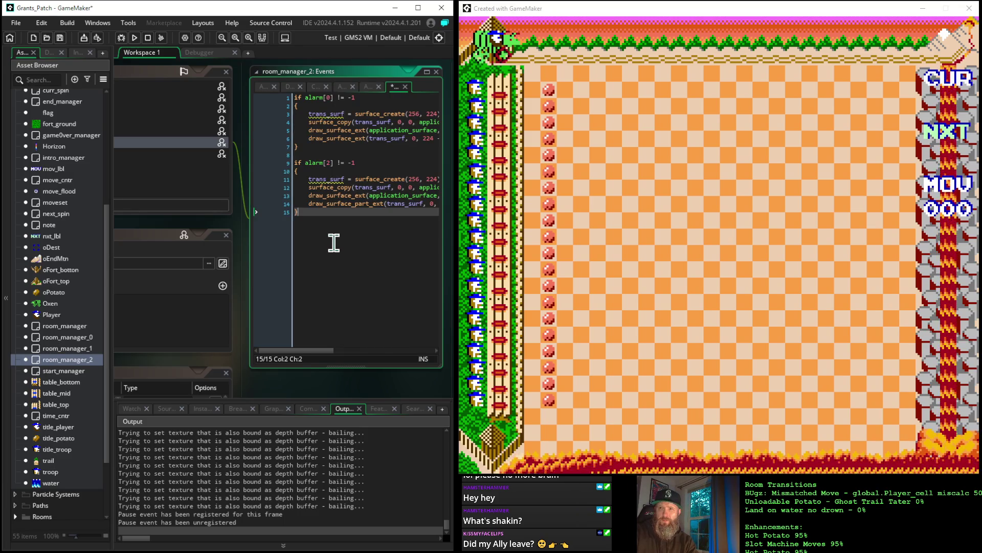
# Bring up room_manager_2's Create event code
pyautogui.click(163, 230)
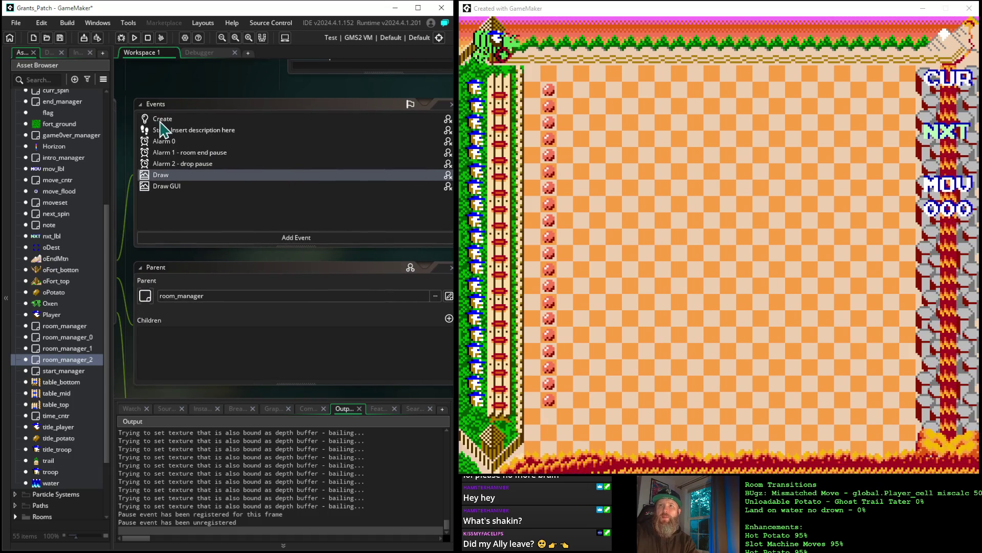
pyautogui.click(160, 121)
pyautogui.moveTo(394, 266)
pyautogui.mouseDown()
pyautogui.moveTo(285, 248)
pyautogui.moveTo(148, 250)
pyautogui.moveTo(383, 268)
pyautogui.mouseUp()
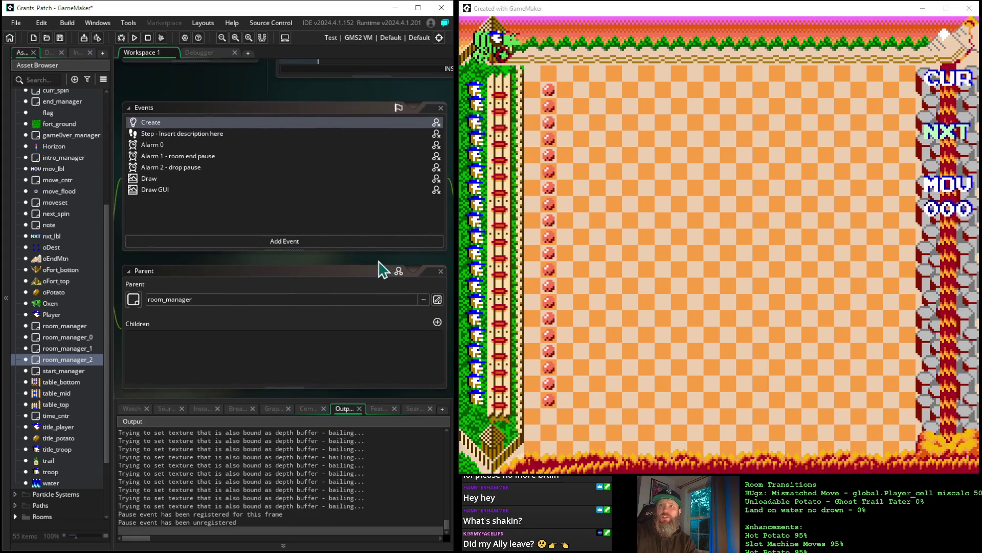
# Expand the Win game check in room_manager_2's Step event, select alarm[0] = 150, and relaunch
pyautogui.click(179, 134)
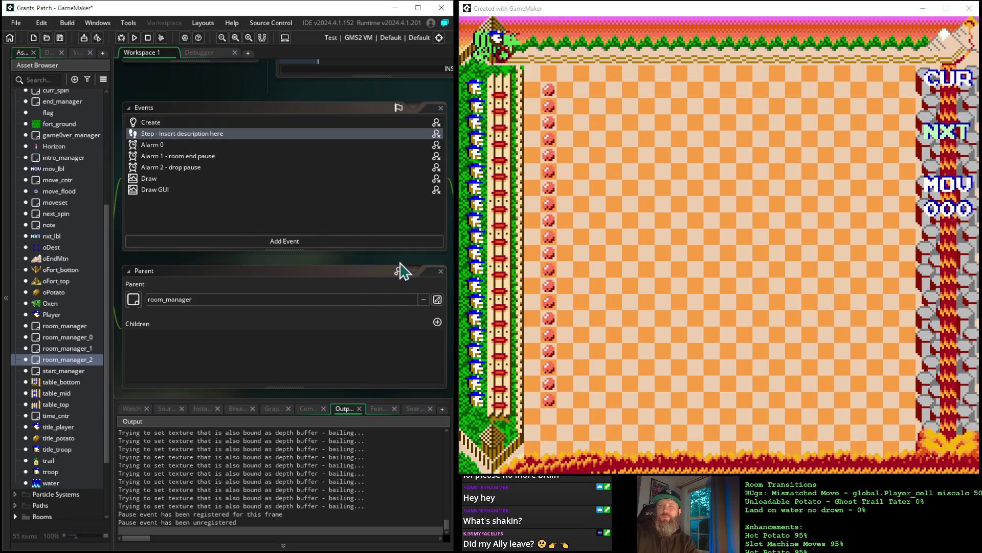
pyautogui.moveTo(402, 270)
pyautogui.mouseDown()
pyautogui.moveTo(164, 281)
pyautogui.moveTo(154, 265)
pyautogui.moveTo(413, 265)
pyautogui.moveTo(156, 222)
pyautogui.mouseUp()
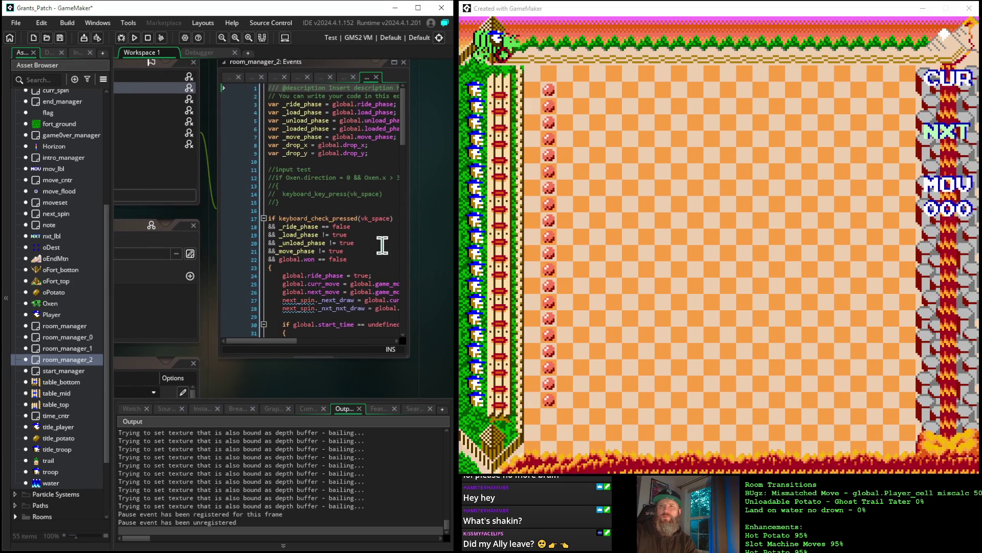
pyautogui.scroll(-15, 321, 224)
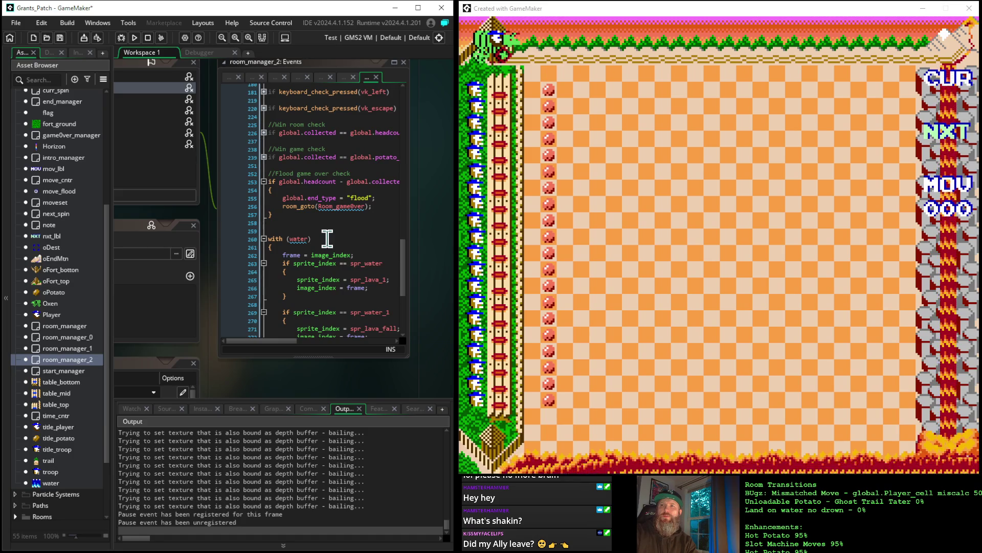
pyautogui.click(264, 157)
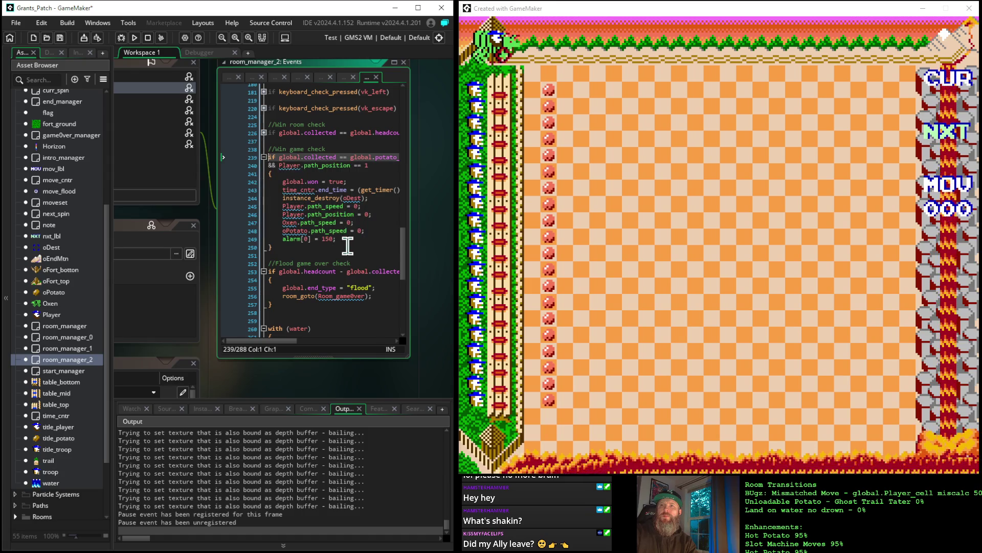
pyautogui.click(251, 239)
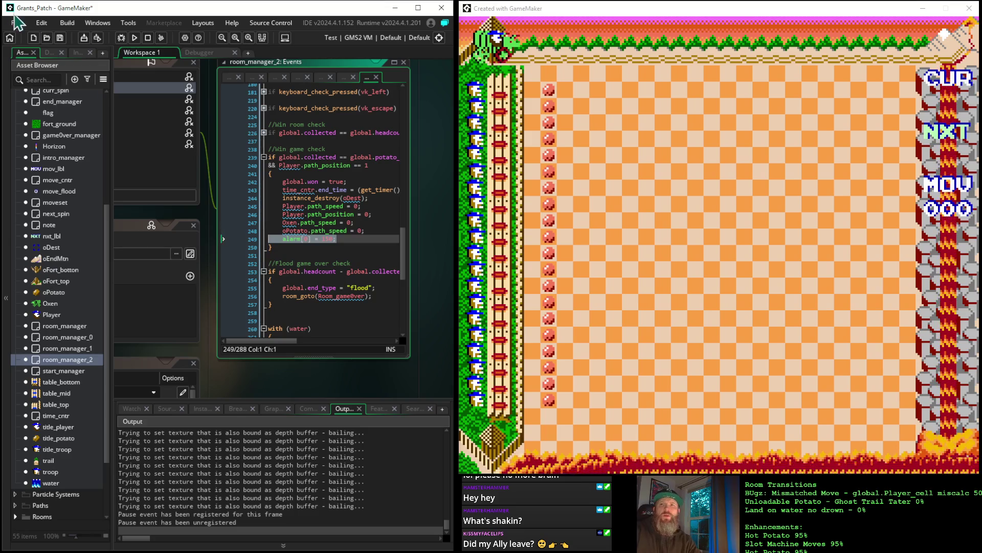
pyautogui.click(133, 38)
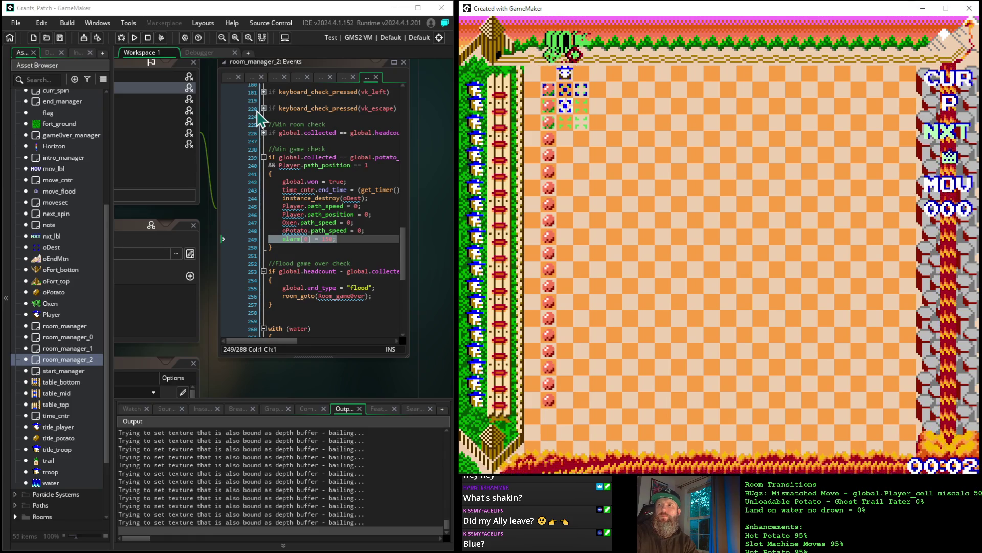
# Move the player up, down and right across the checkered board until the counter reads 034
pyautogui.press('Up')
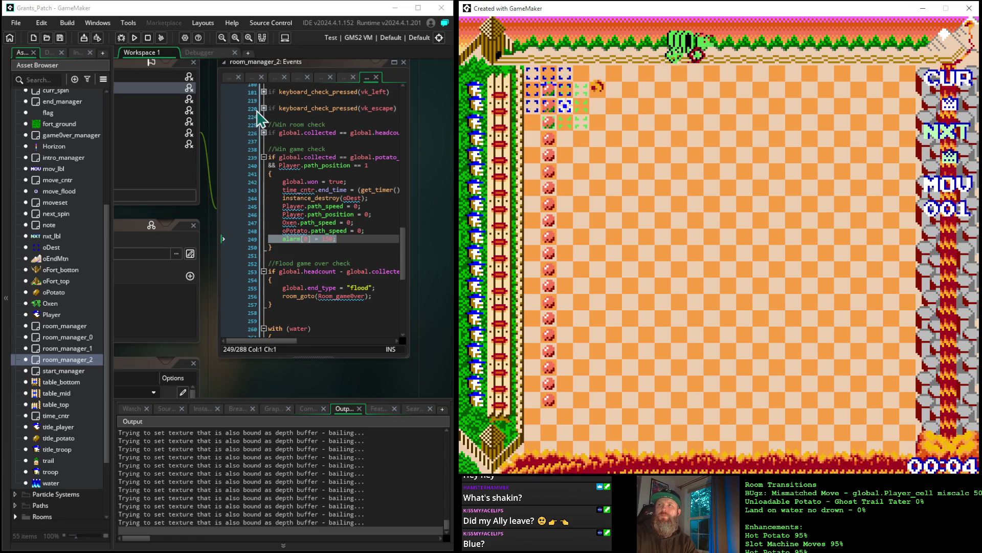
pyautogui.press('Up')
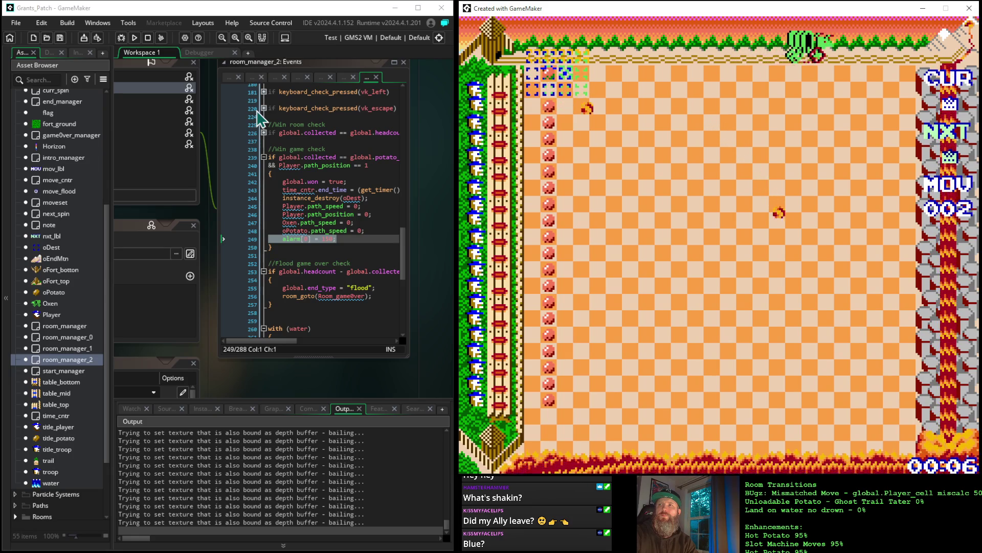
pyautogui.press('Up')
pyautogui.press('Down')
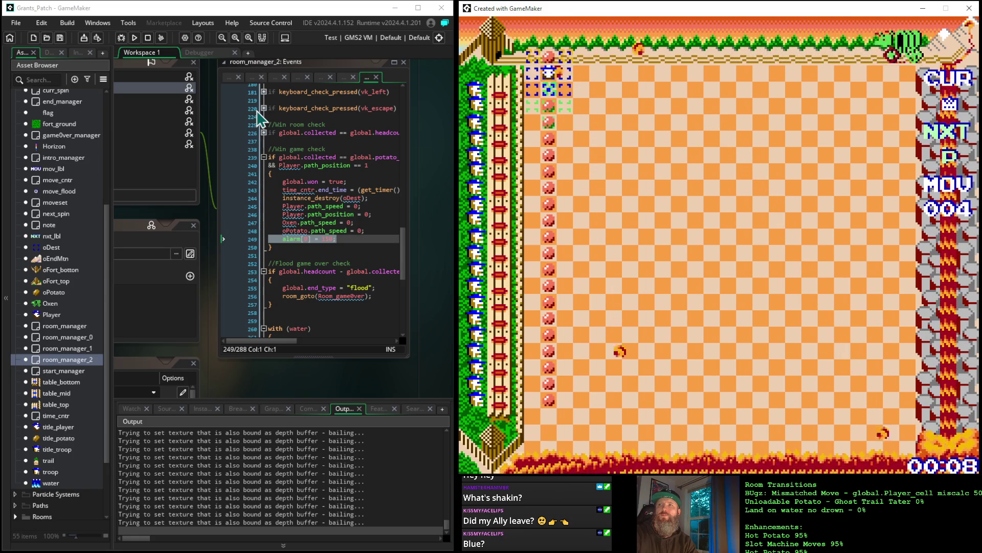
pyautogui.press('Down')
pyautogui.press('Up')
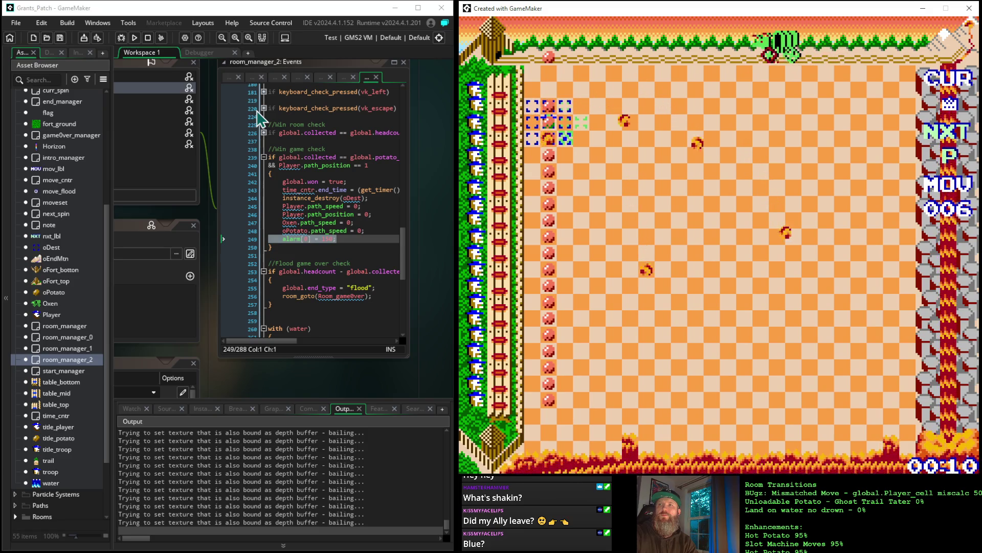
pyautogui.press('Up')
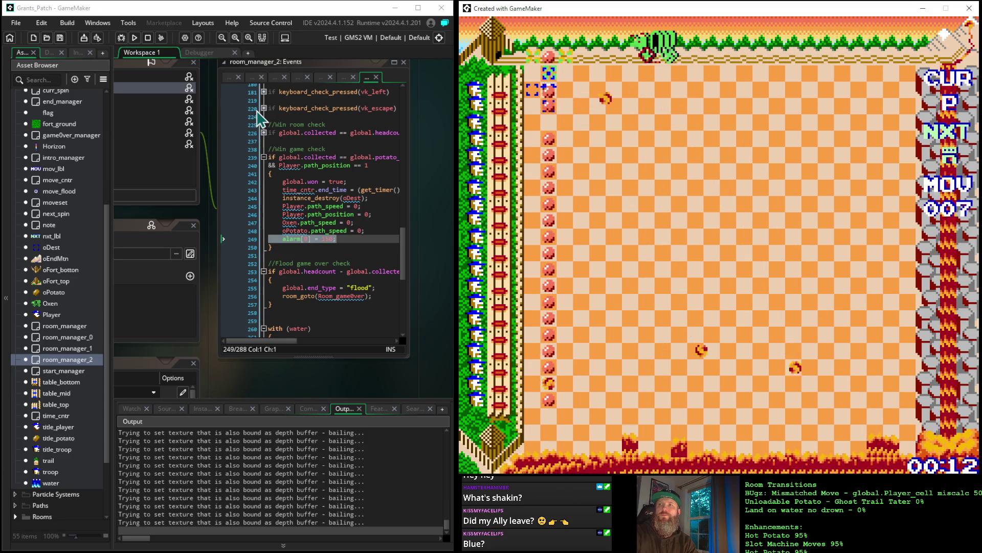
pyautogui.press('Up')
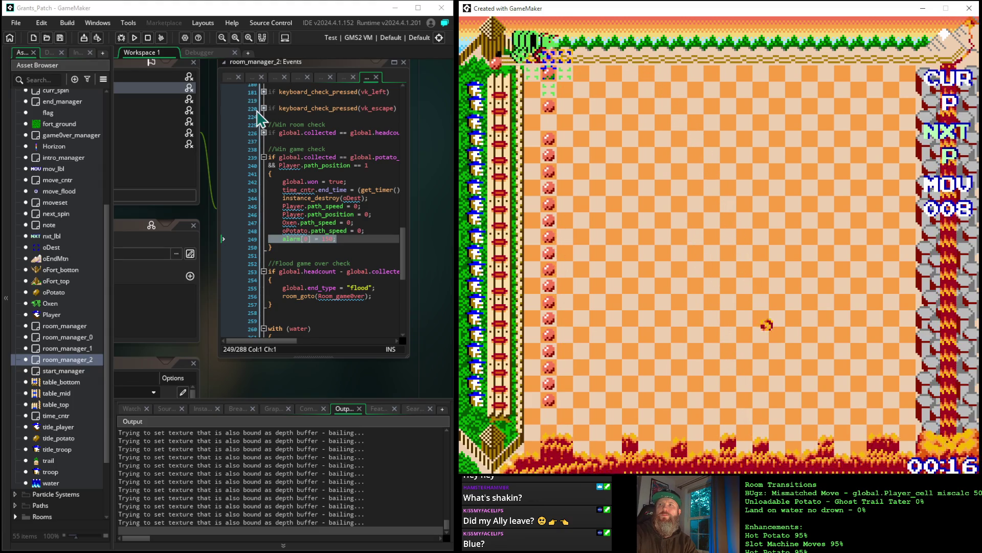
pyautogui.press('Down')
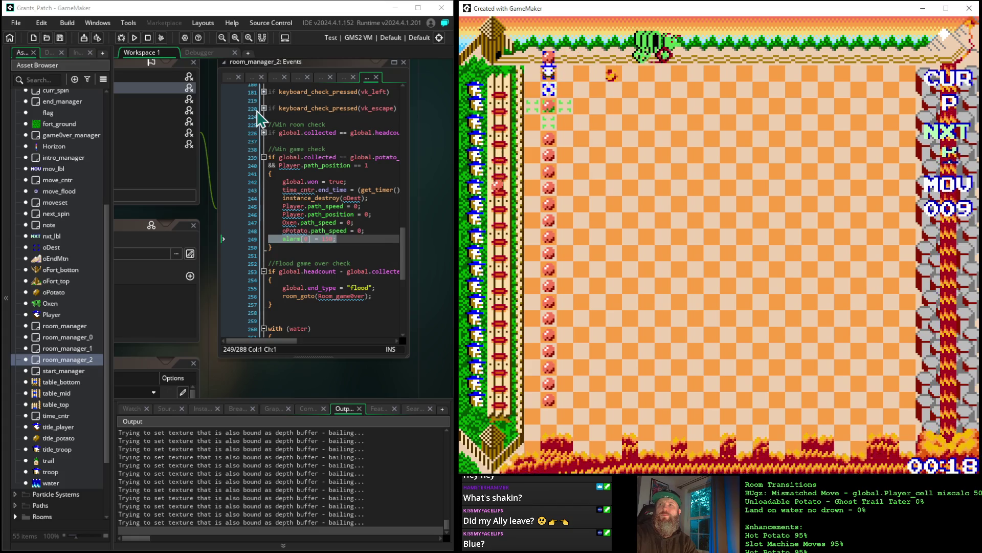
pyautogui.press('Down')
pyautogui.press('Down')
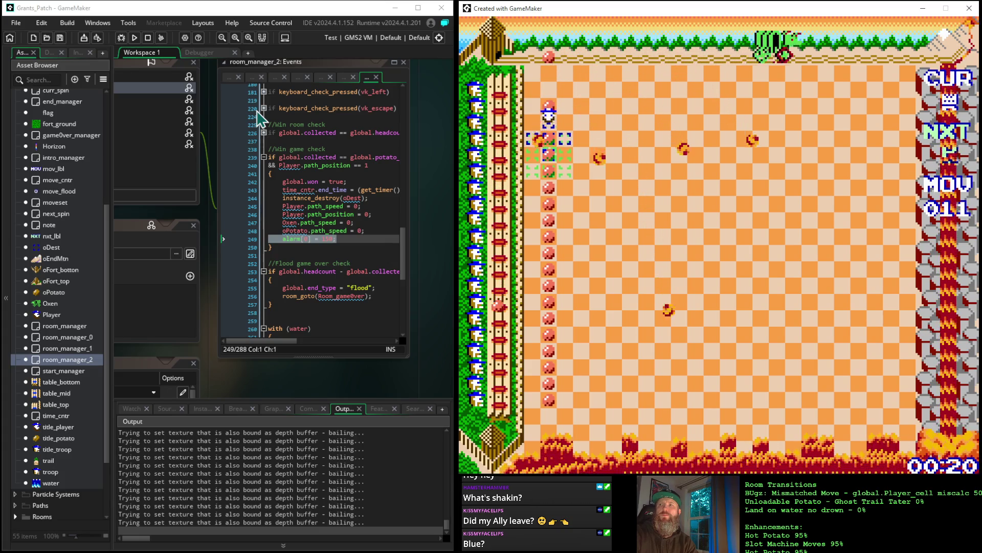
pyautogui.press('Down')
pyautogui.press('Down')
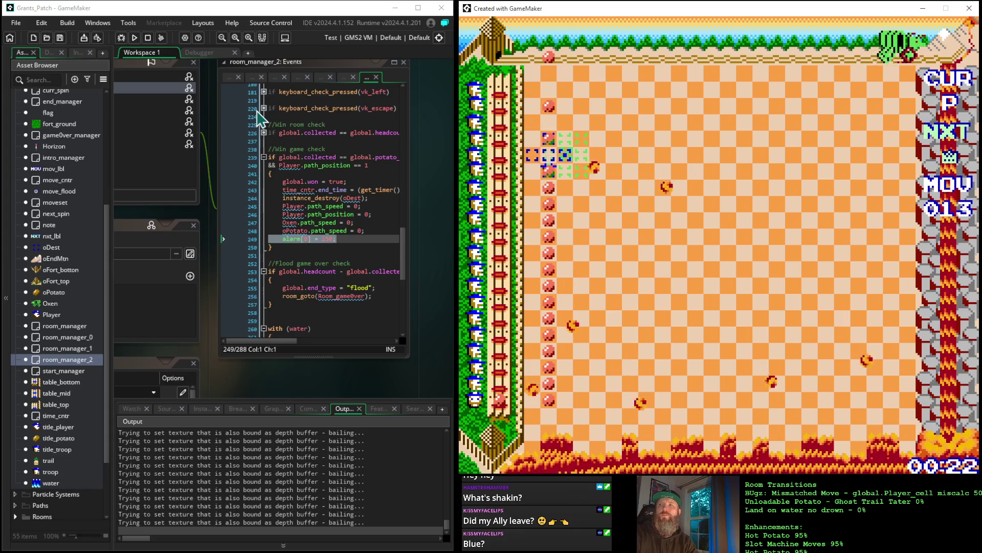
pyautogui.press('Up')
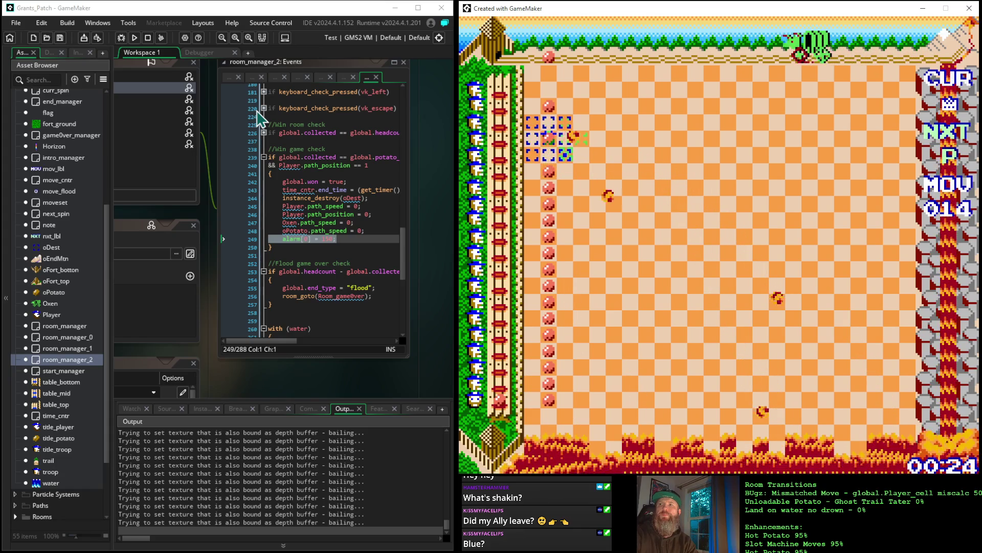
pyautogui.press('Up')
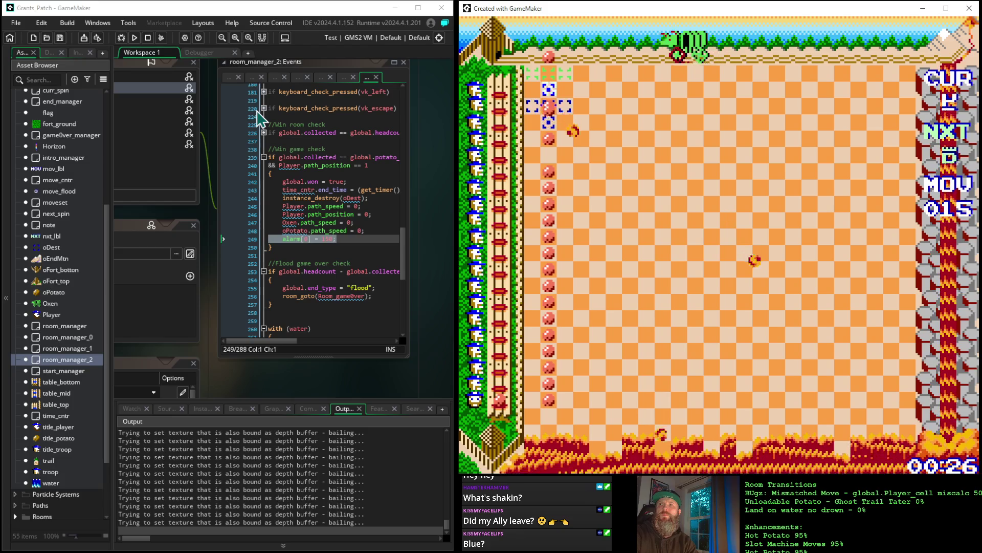
pyautogui.press('Up')
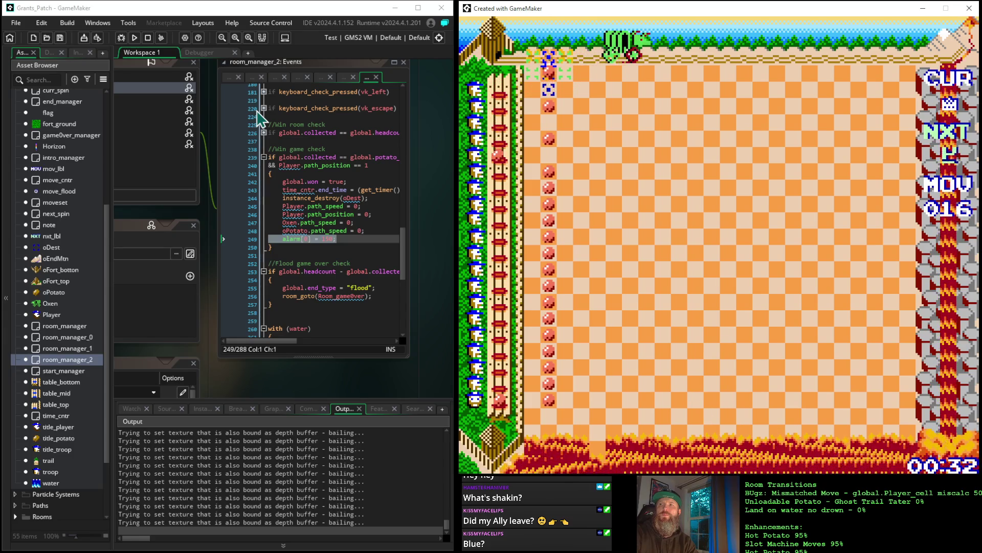
pyautogui.press('Down')
pyautogui.press('Down')
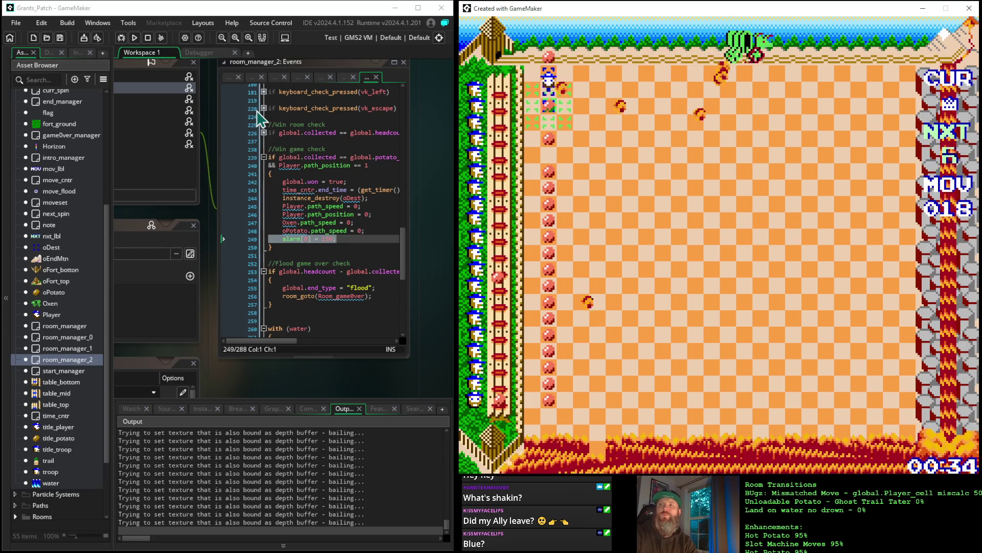
pyautogui.press('Down')
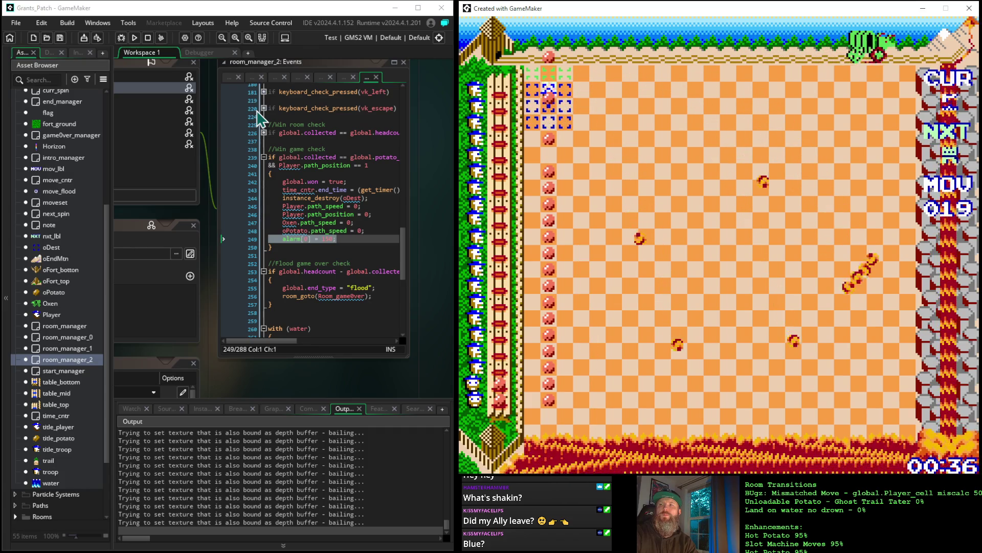
pyautogui.press('Up')
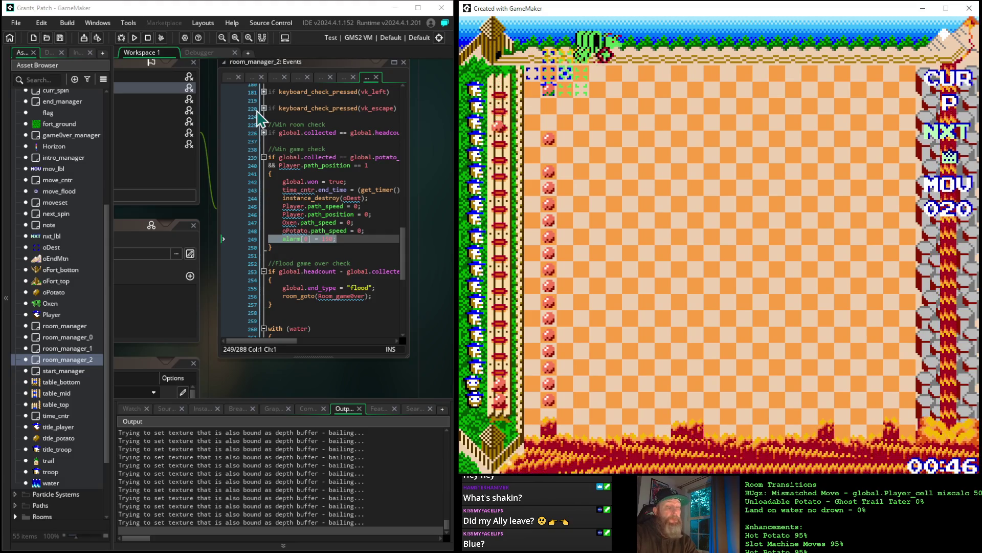
pyautogui.press('Right')
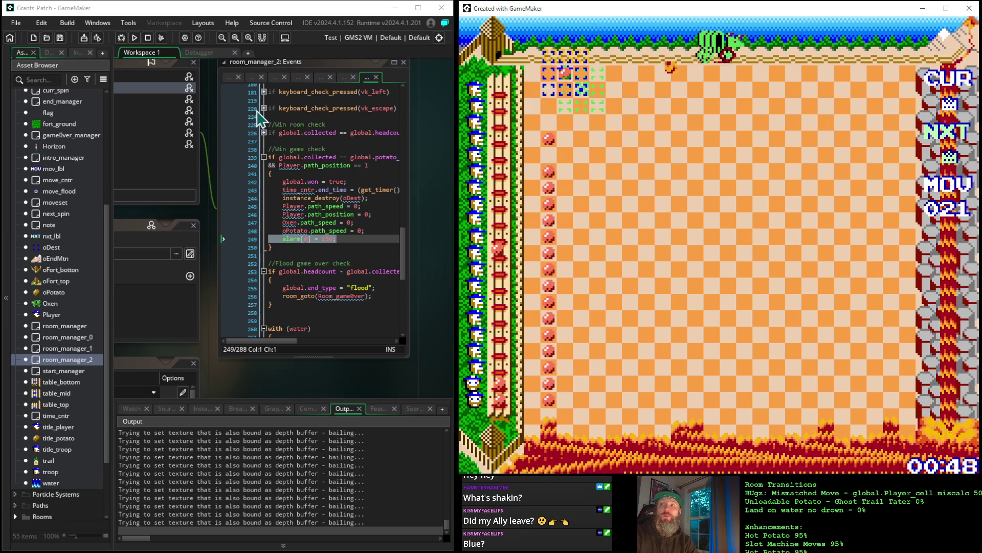
pyautogui.press('Down')
pyautogui.press('Down')
pyautogui.press('Down')
pyautogui.press('Down')
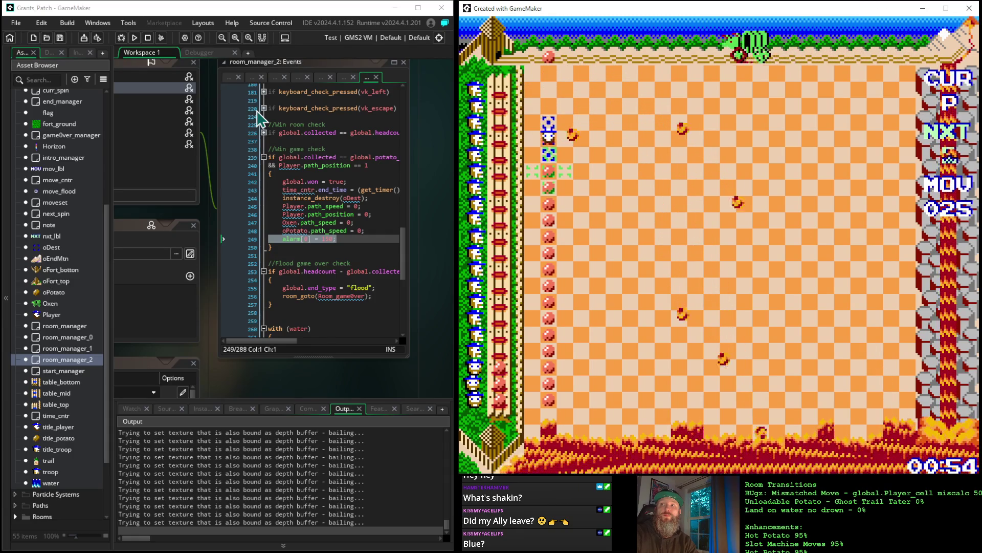
pyautogui.press('Down')
pyautogui.press('Up')
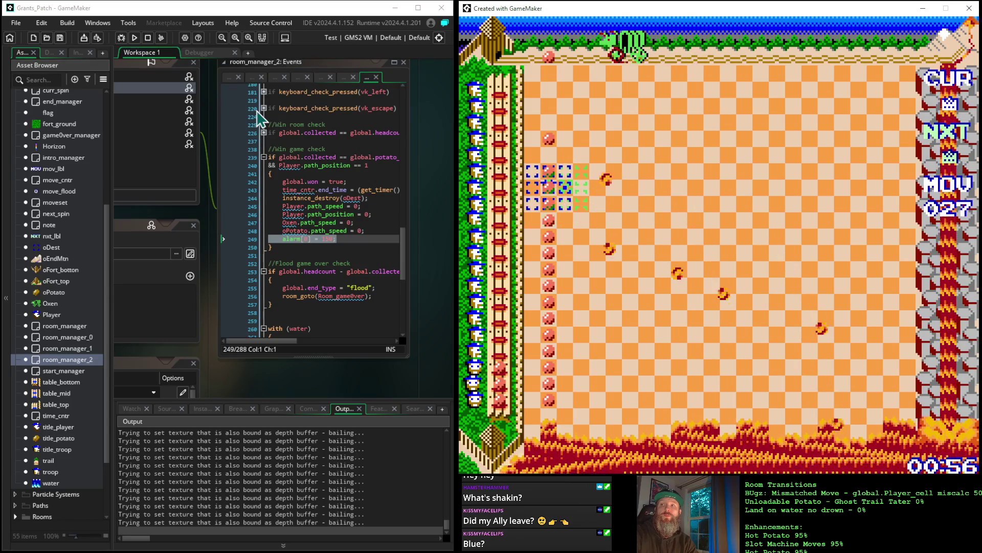
pyautogui.press('Right')
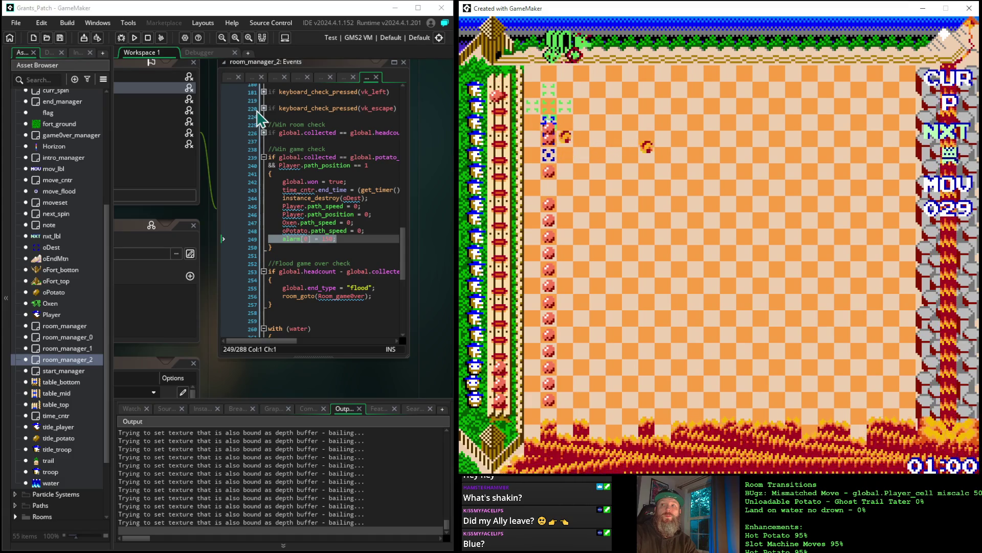
pyautogui.press('Up')
pyautogui.press('Up')
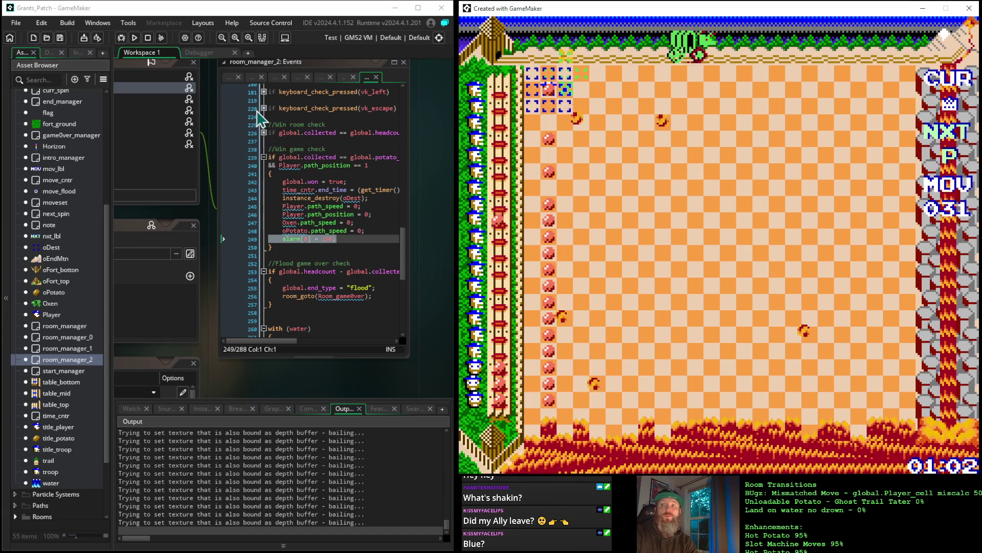
pyautogui.press('Up')
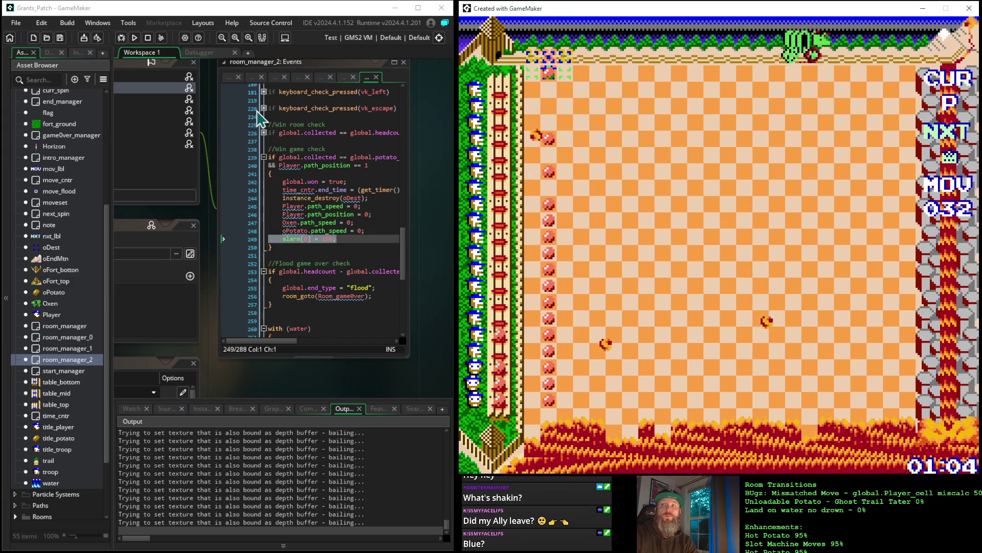
pyautogui.press('Down')
pyautogui.press('Down')
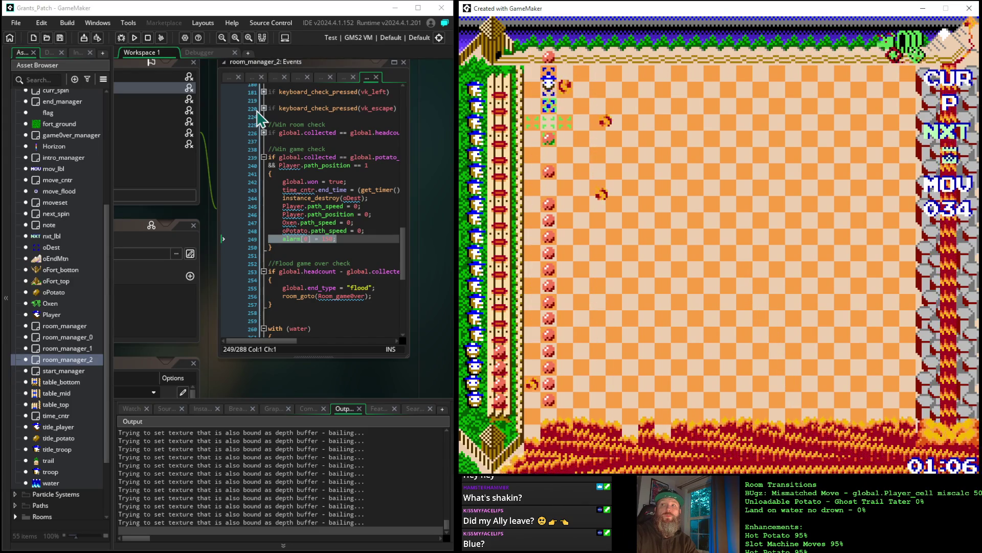
# Continue moving the player up and down the board until the move counter reaches 068
pyautogui.press('Down')
pyautogui.press('Down')
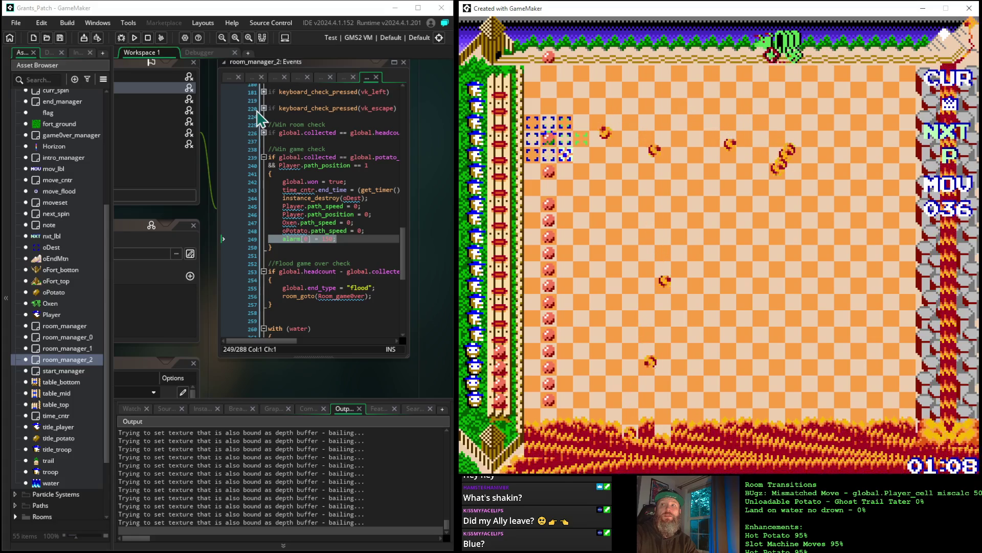
pyautogui.press('Up')
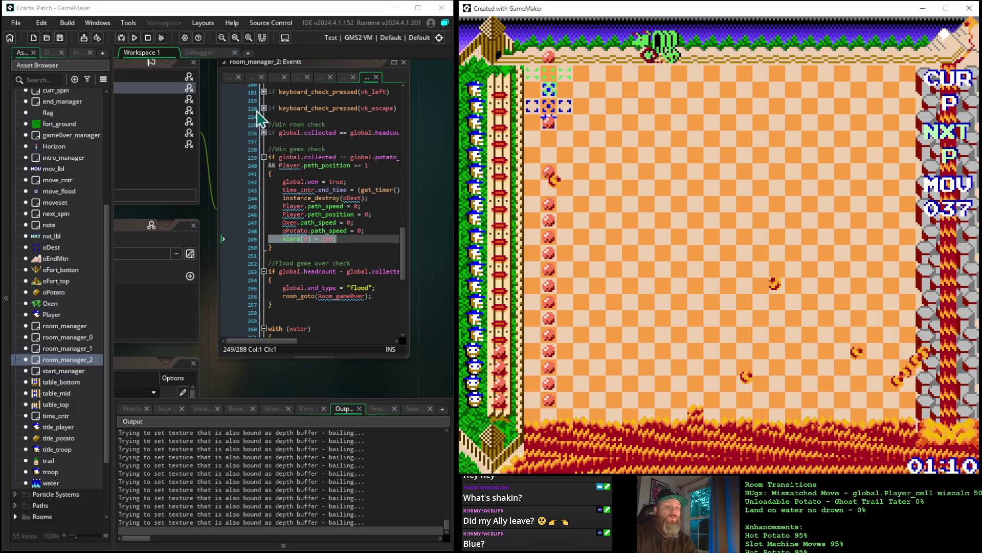
pyautogui.press('Up')
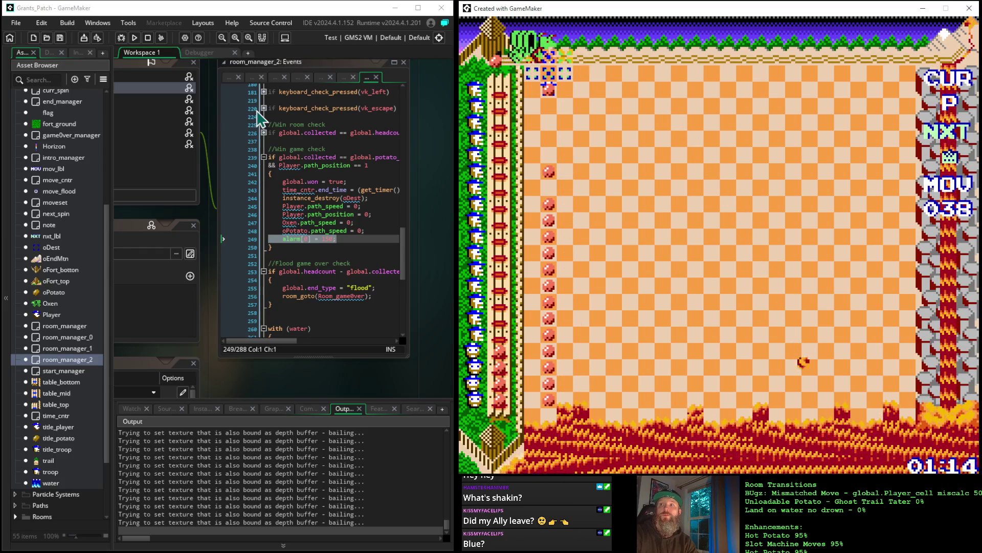
pyautogui.press('Down')
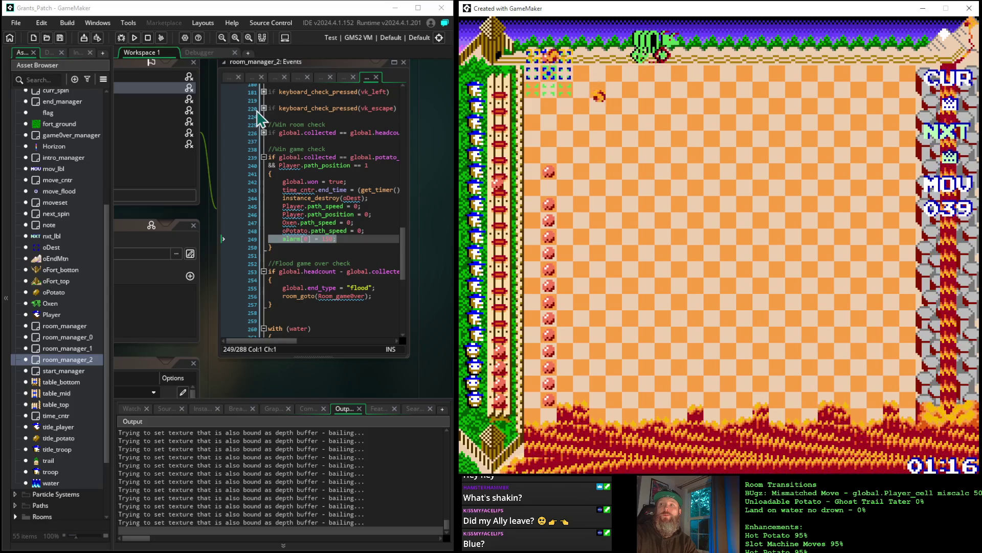
pyautogui.press('Down')
pyautogui.press('Down')
pyautogui.press('Down')
pyautogui.press('Down')
pyautogui.press('Down')
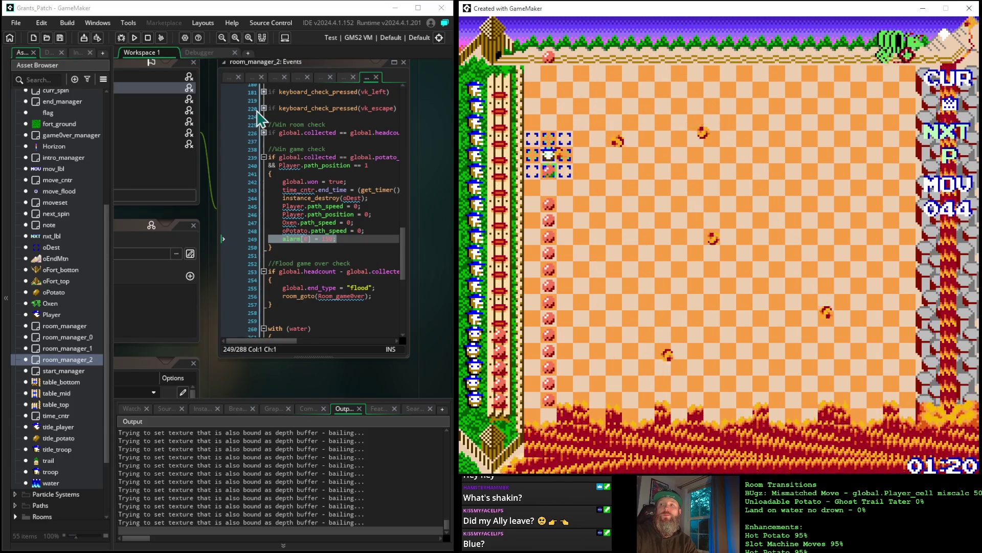
pyautogui.press('Down')
pyautogui.press('Up')
pyautogui.press('Up')
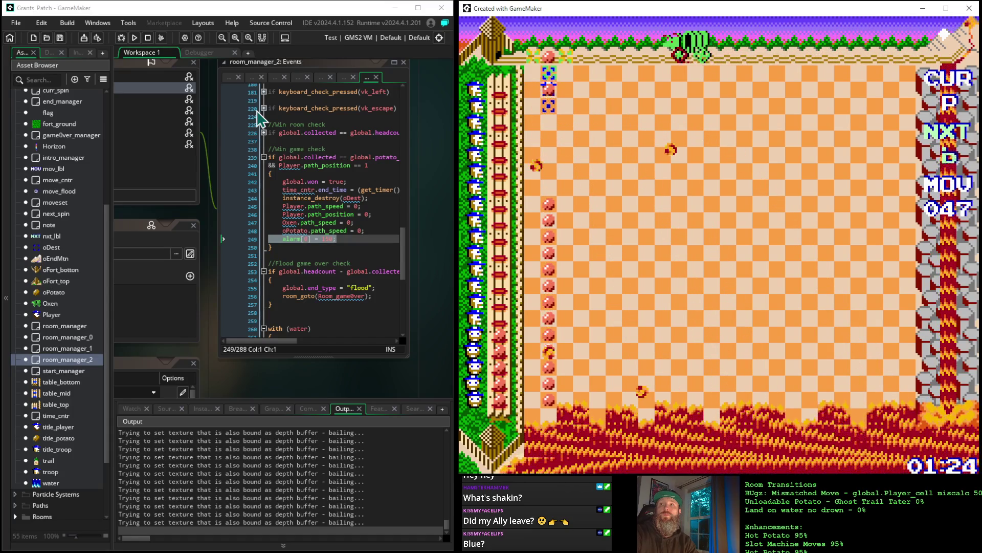
pyautogui.press('Up')
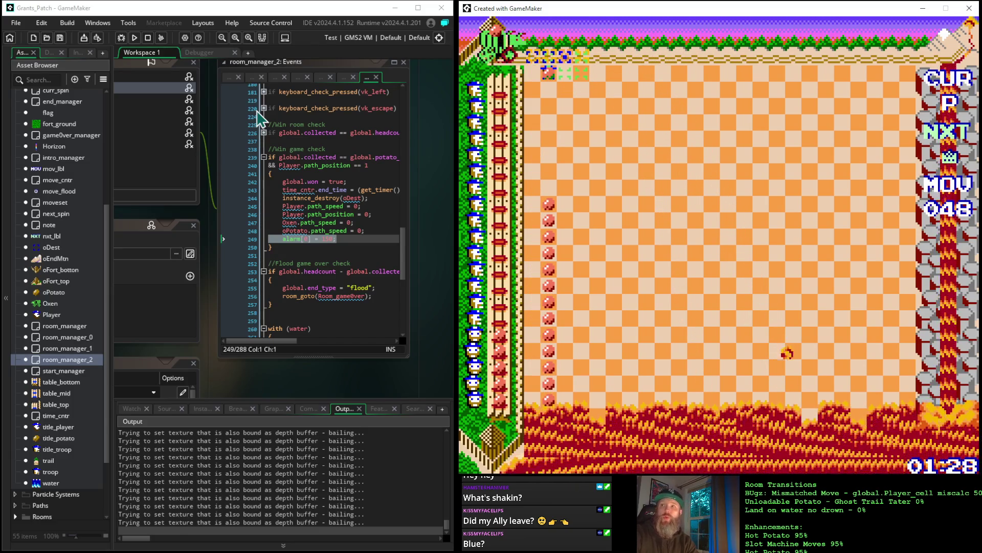
pyautogui.press('Down')
pyautogui.press('Down')
pyautogui.press('Down')
pyautogui.press('Down')
pyautogui.press('Down')
pyautogui.press('Down')
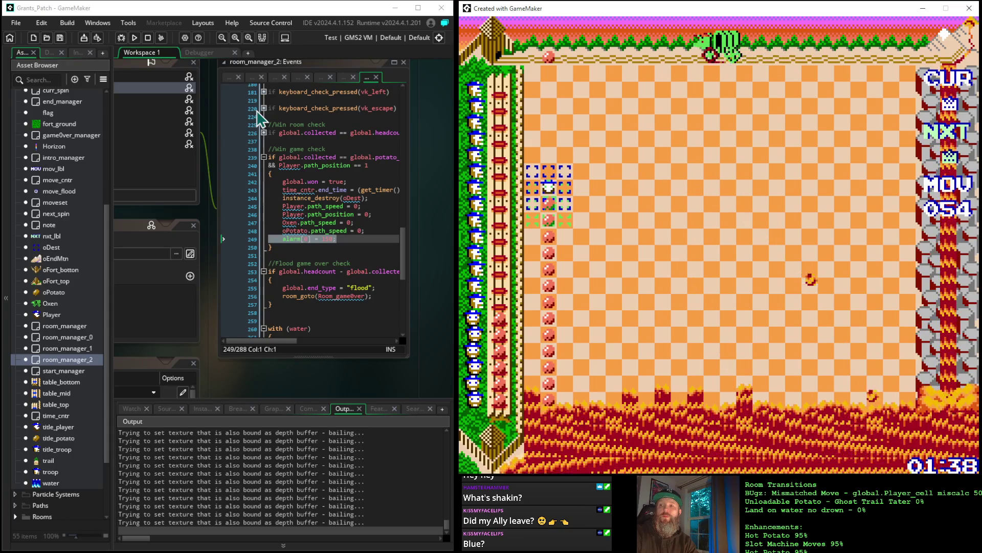
pyautogui.press('Up')
pyautogui.press('Up')
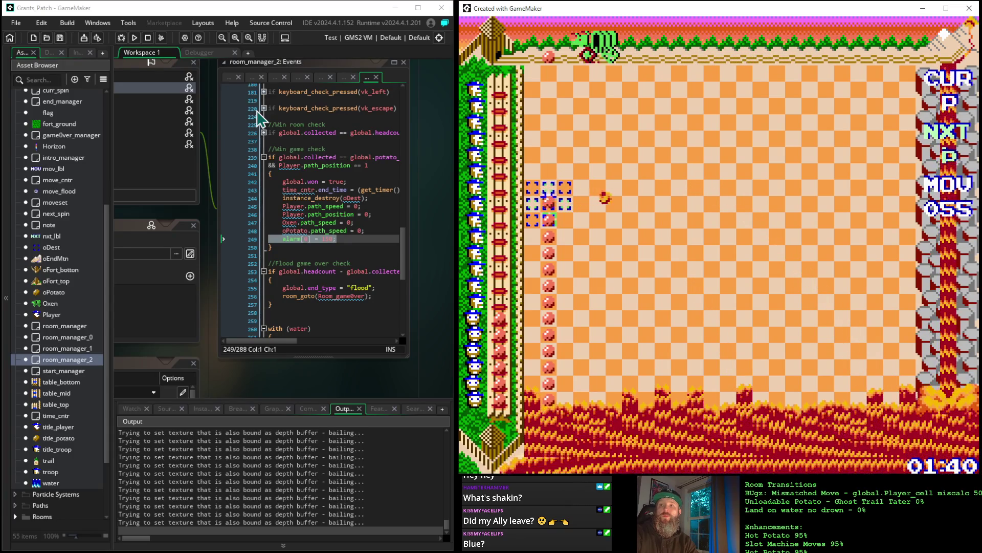
pyautogui.press('Up')
pyautogui.press('Up')
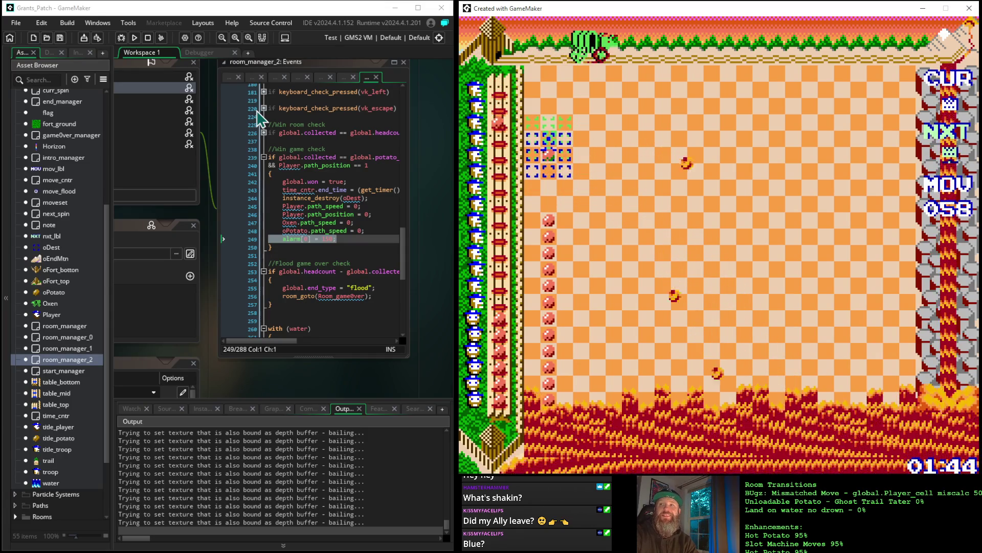
pyautogui.press('Up')
pyautogui.press('Up')
pyautogui.press('Up')
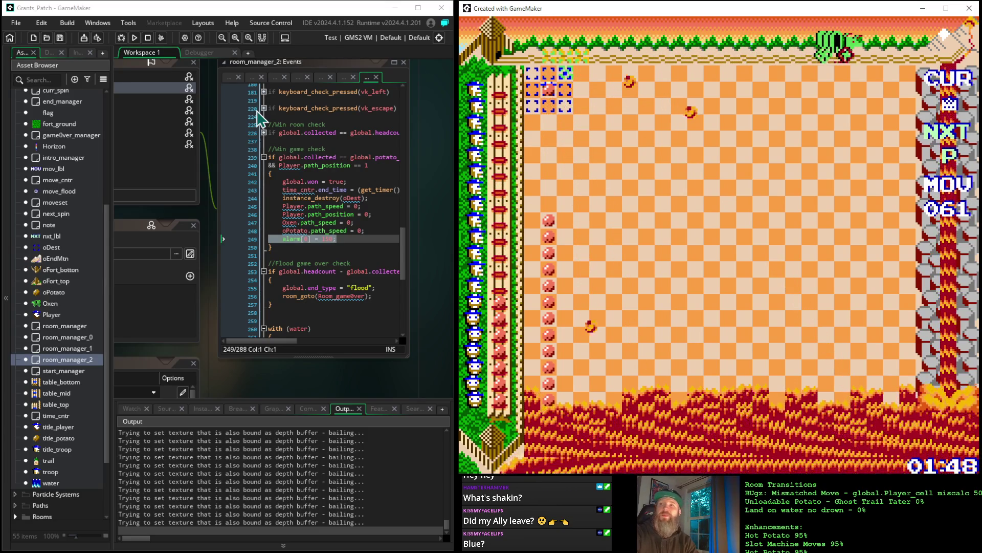
pyautogui.press('Up')
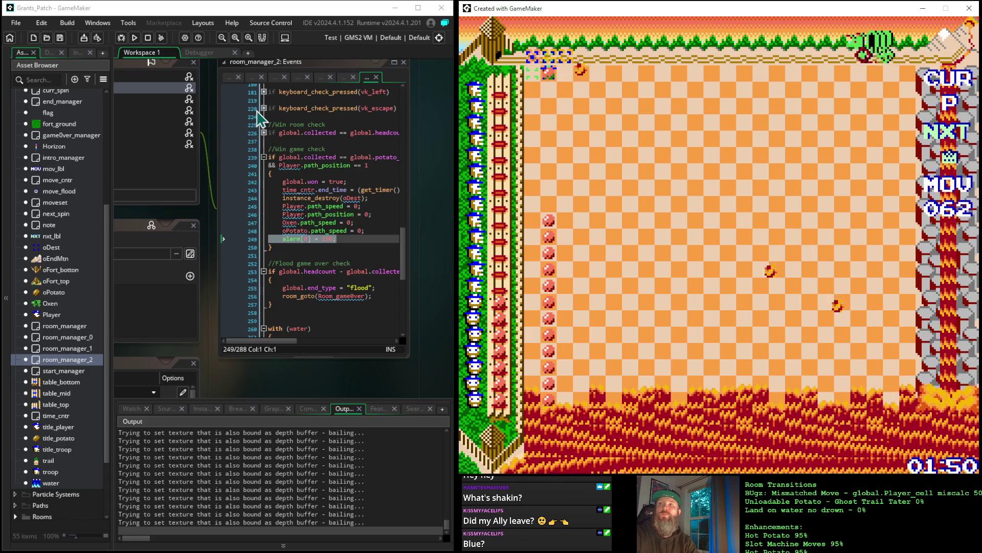
pyautogui.press('Up')
pyautogui.press('Down')
pyautogui.press('Down')
pyautogui.press('Down')
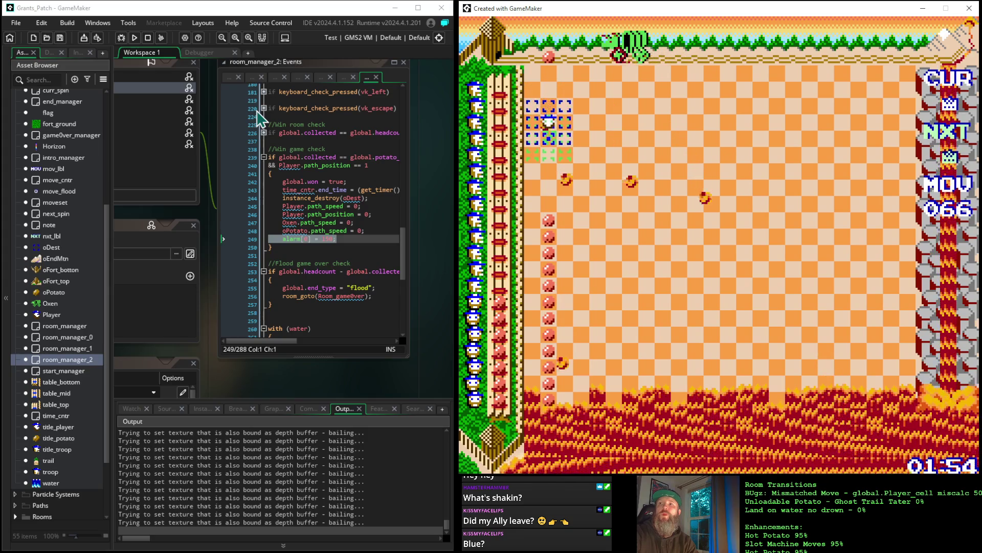
pyautogui.press('Down')
pyautogui.press('Down')
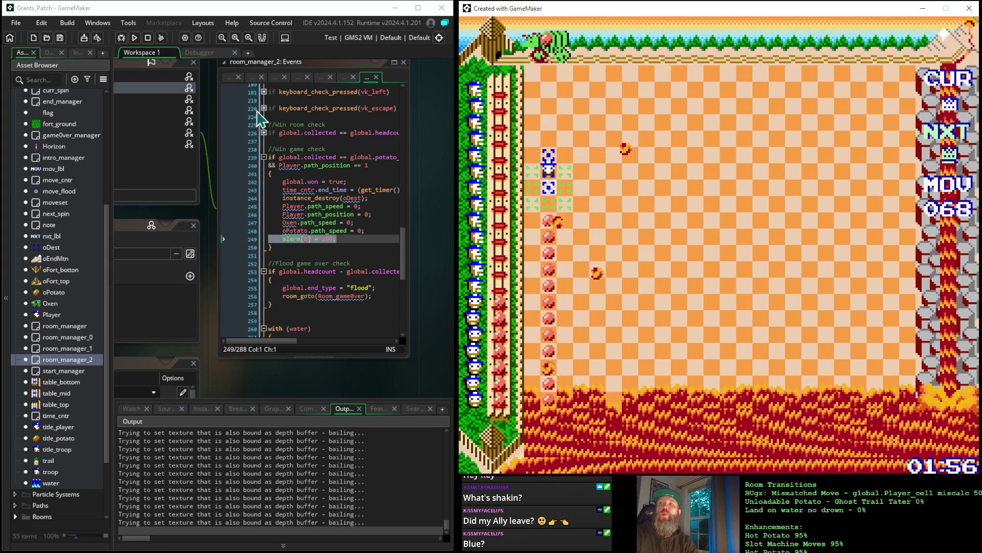
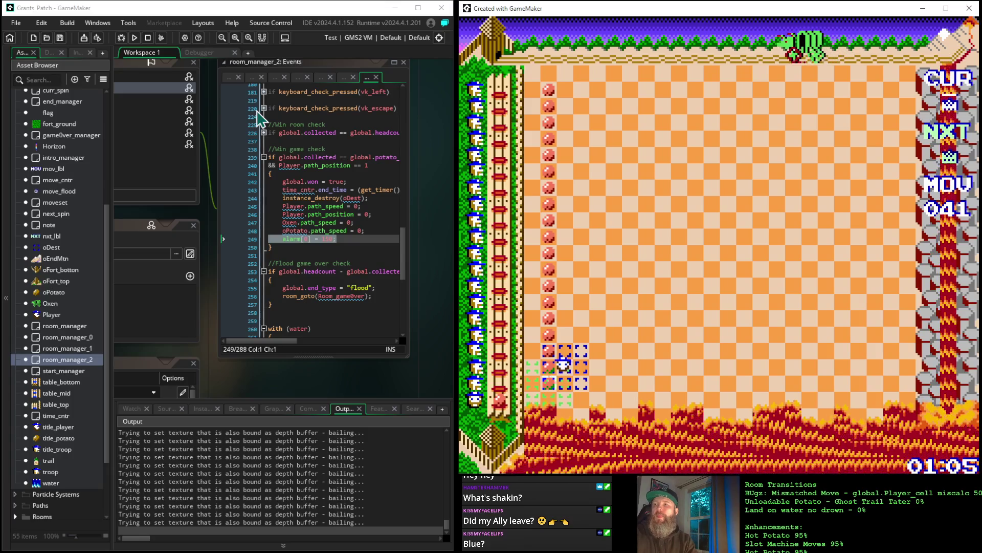
# Move the player two cells right, then climb the left columns to the top rows
pyautogui.press('Right')
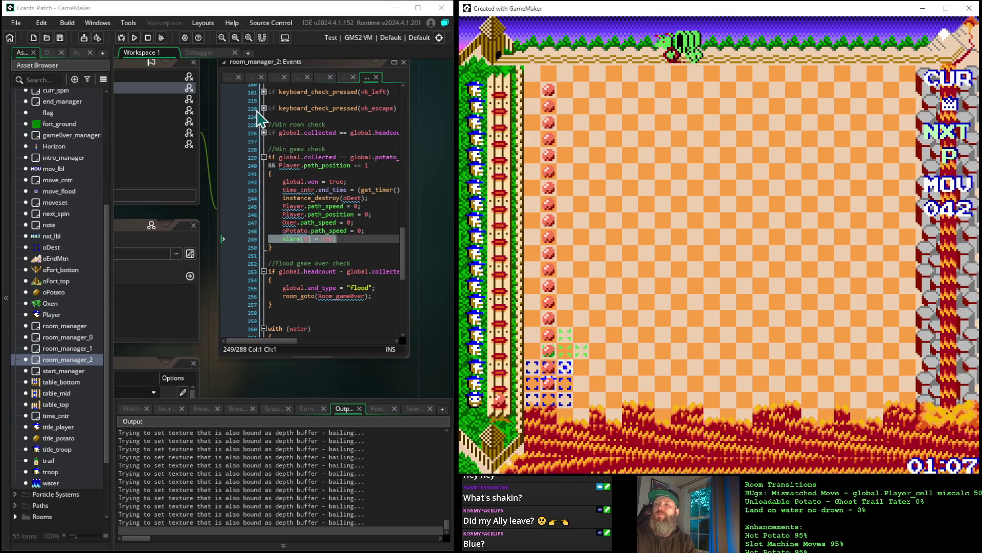
pyautogui.press('Right')
pyautogui.press('Up')
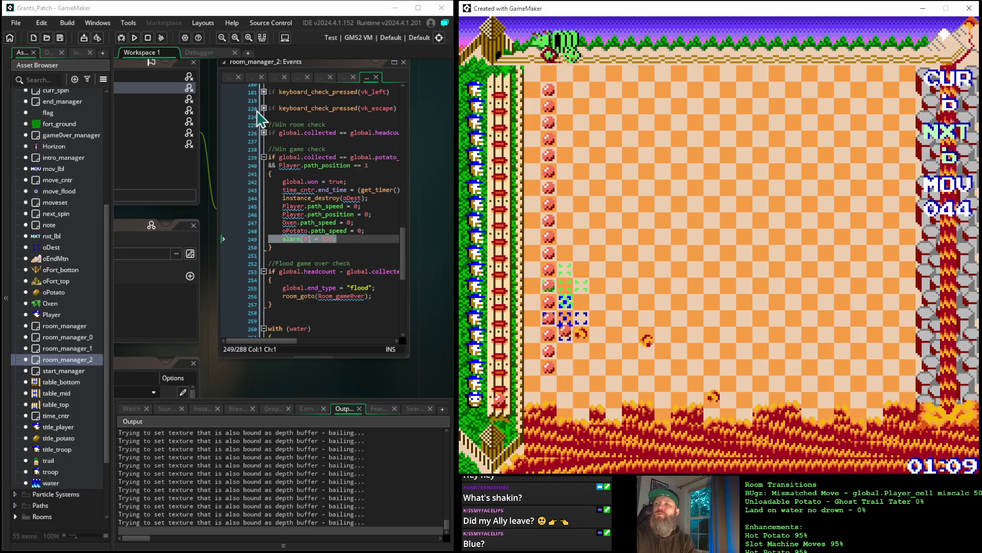
pyautogui.press('Up')
pyautogui.press('Up')
pyautogui.press('Up')
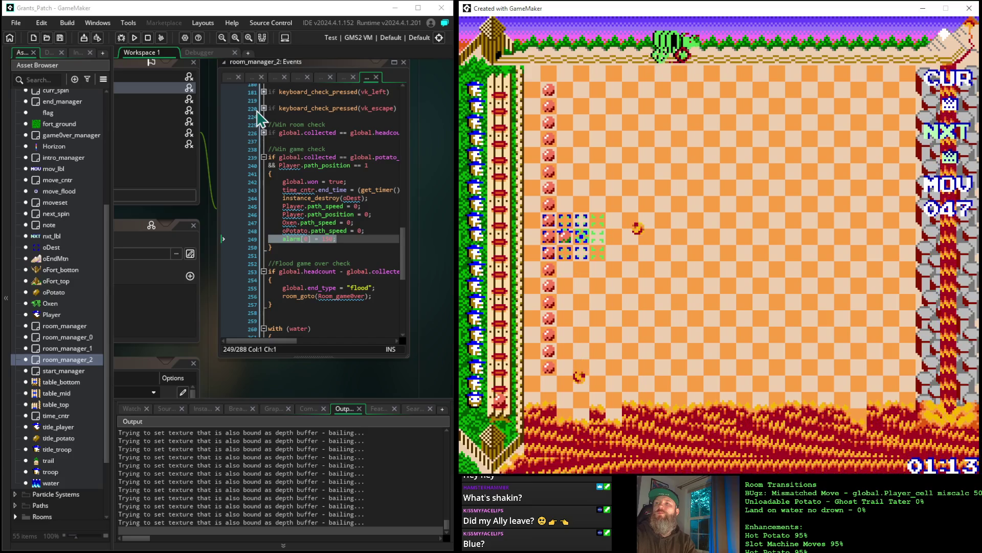
pyautogui.press('Up')
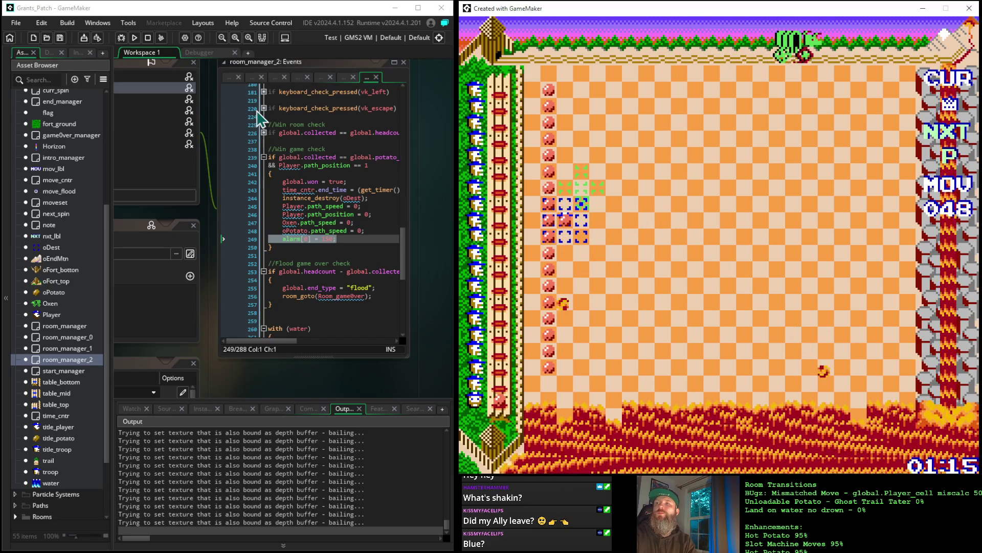
pyautogui.press('Up')
pyautogui.press('Up')
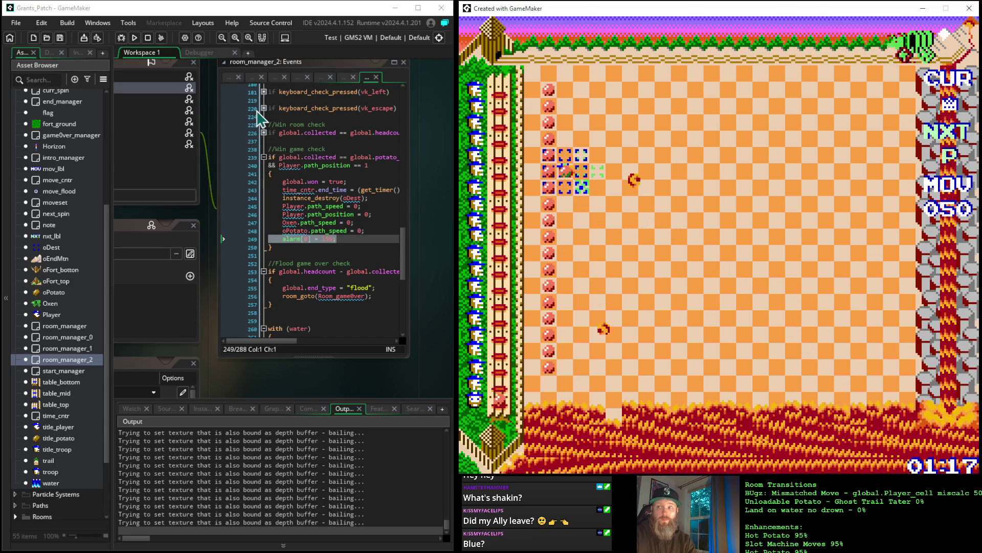
pyautogui.press('Up')
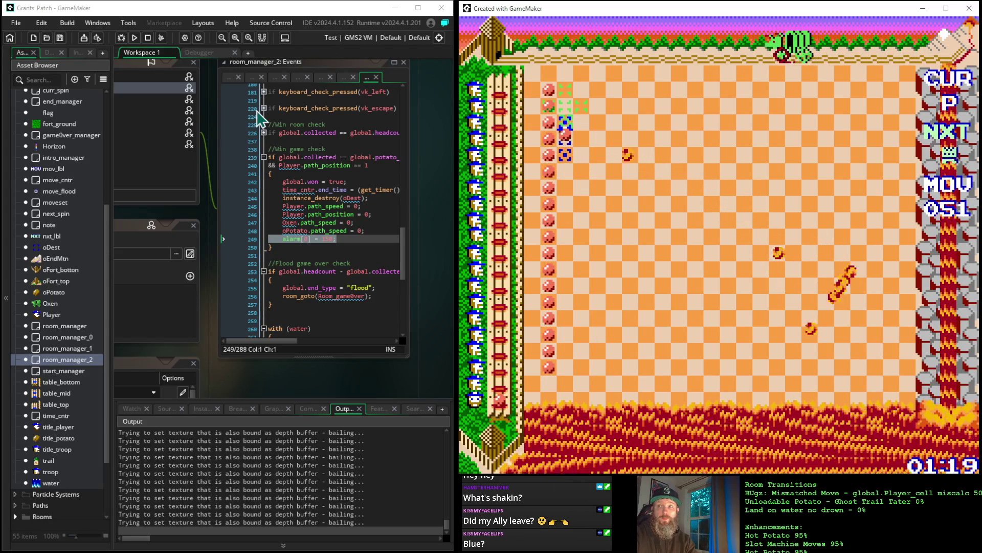
pyautogui.press('Up')
pyautogui.press('Up')
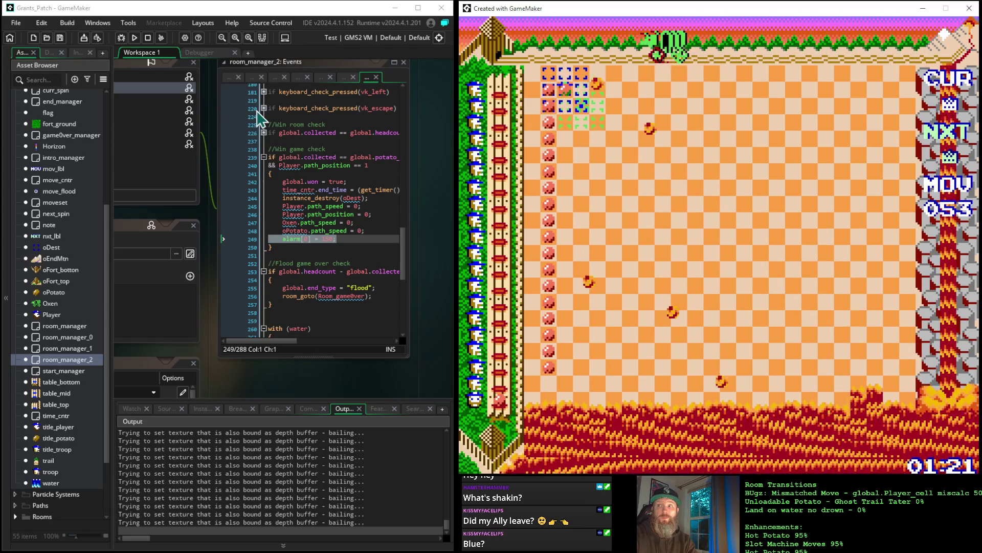
pyautogui.press('Up')
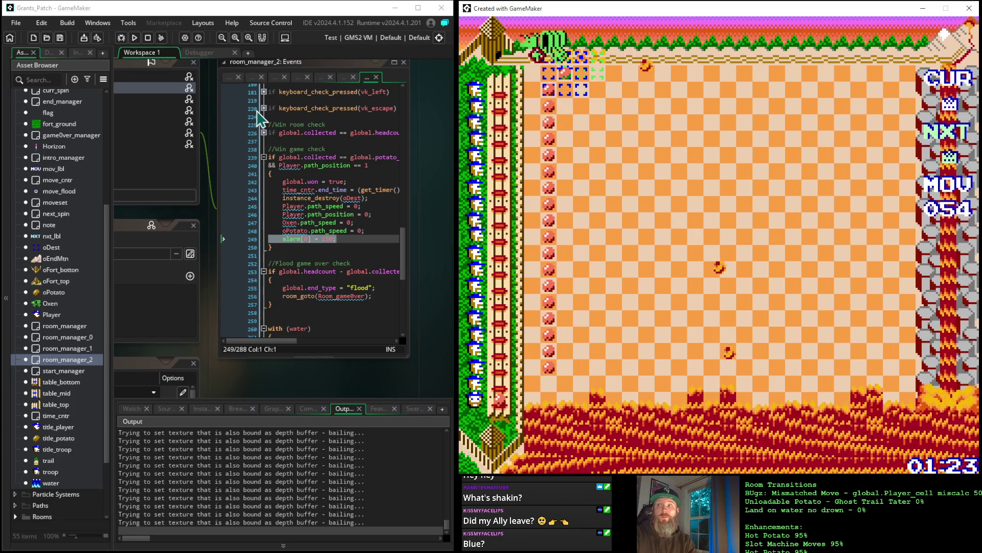
pyautogui.press('Up')
pyautogui.press('Up')
pyautogui.press('Up')
# Bring the player back down the grid six rows toward the lava
pyautogui.press('Down')
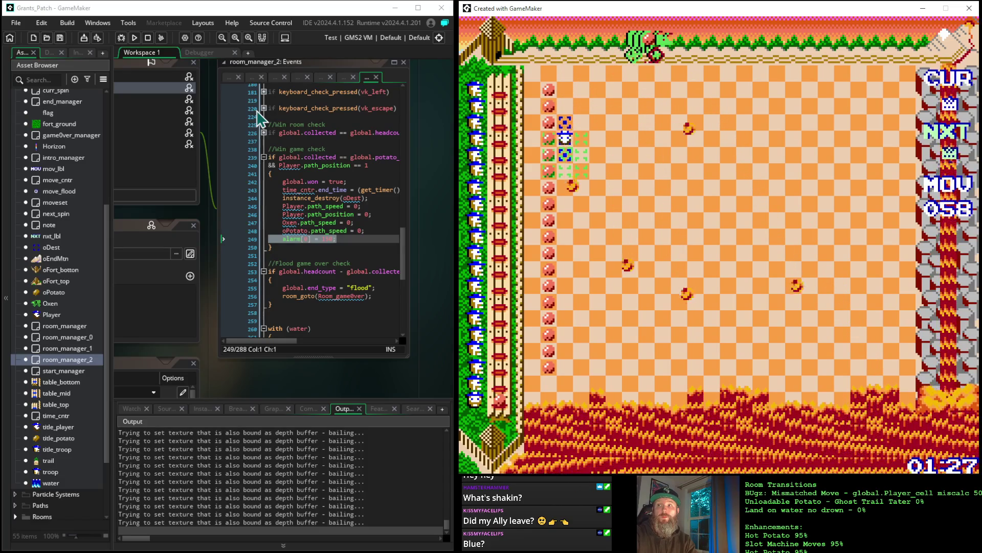
pyautogui.press('Down')
pyautogui.press('Down')
pyautogui.press('Down')
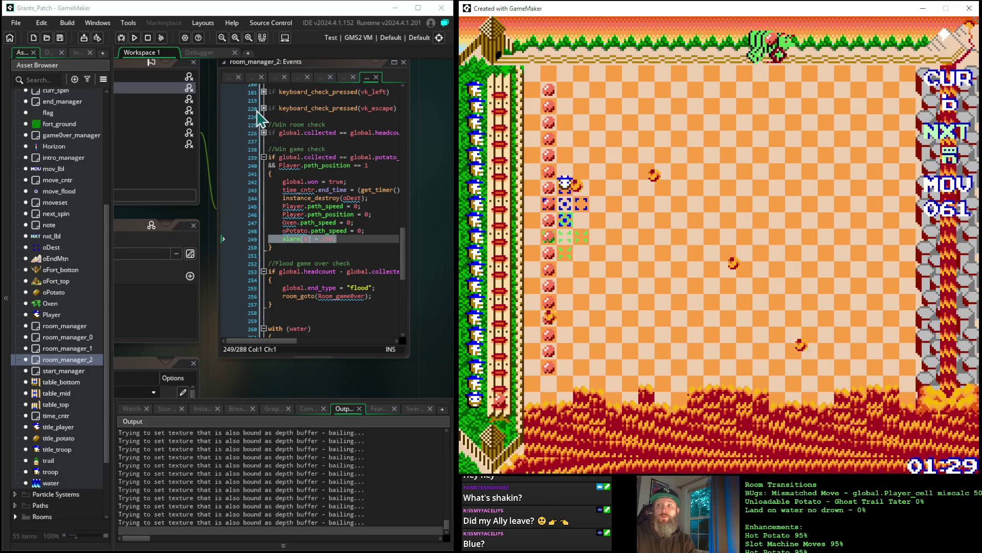
pyautogui.press('Down')
pyautogui.press('Down')
pyautogui.press('Down')
pyautogui.press('Down')
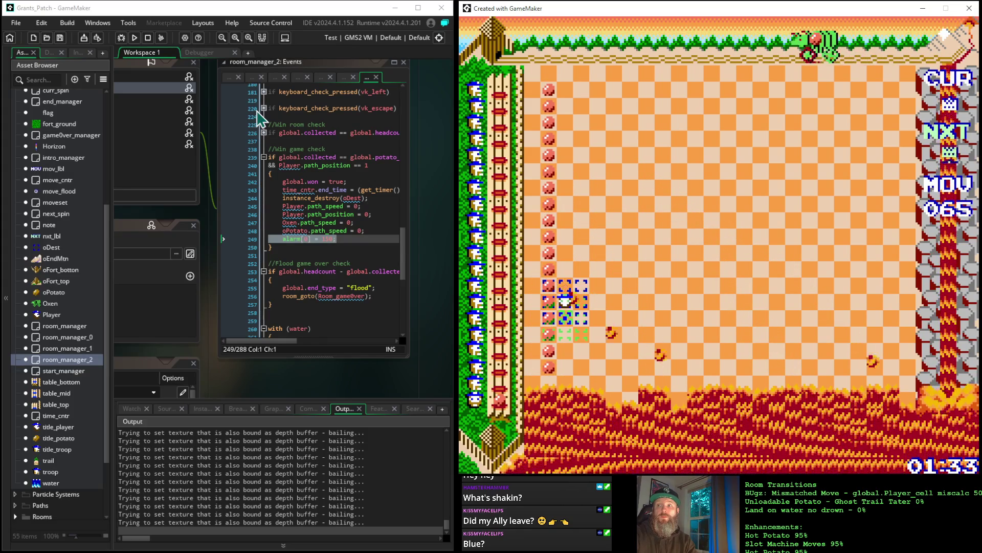
pyautogui.press('Down')
pyautogui.press('Down')
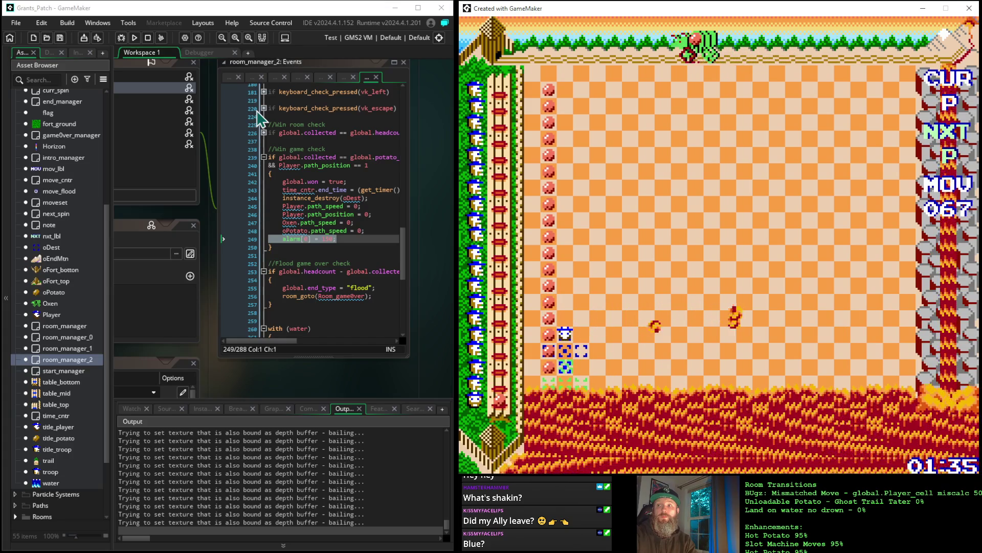
pyautogui.press('Down')
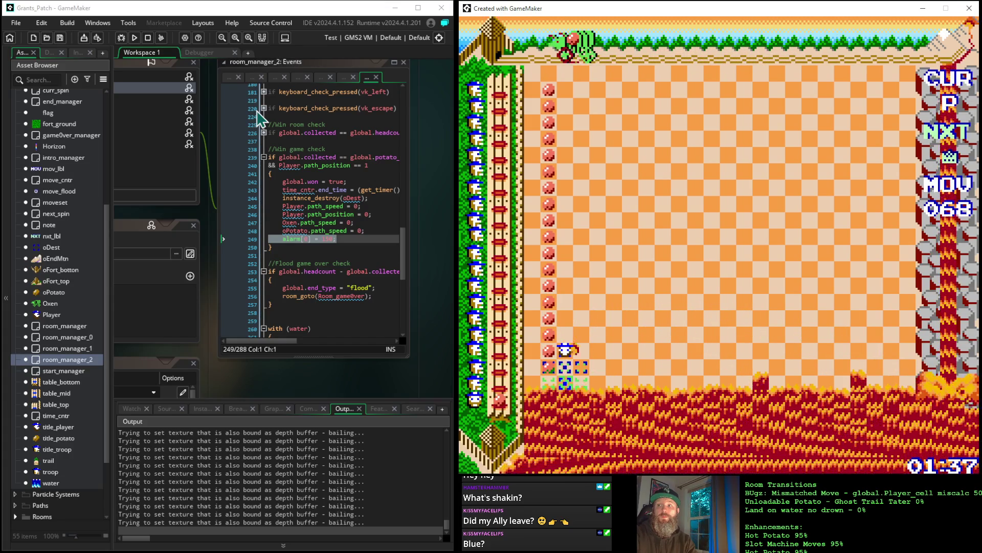
pyautogui.press('Down')
# Shift one column right, climb back to the top row and step down, reaching move 085
pyautogui.press('Right')
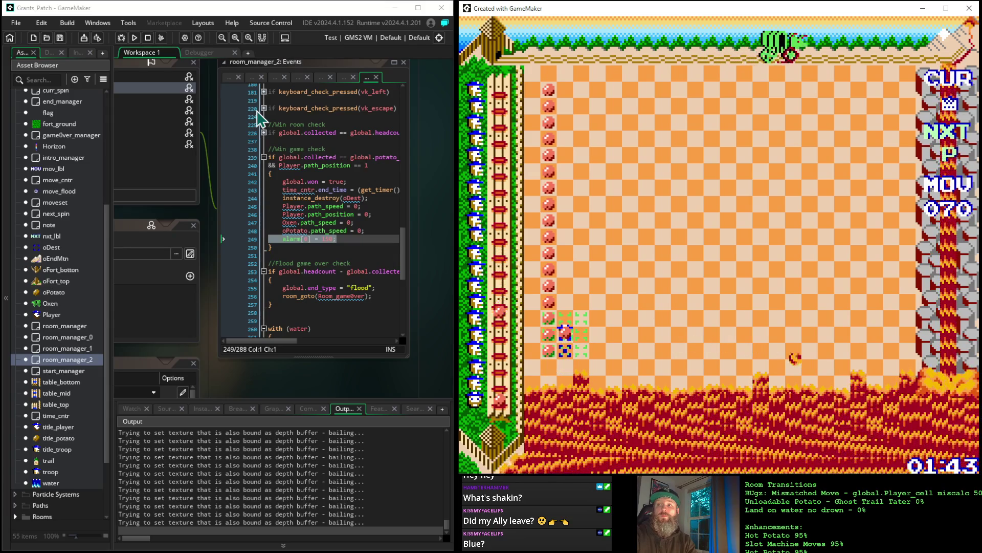
pyautogui.press('Up')
pyautogui.press('Up')
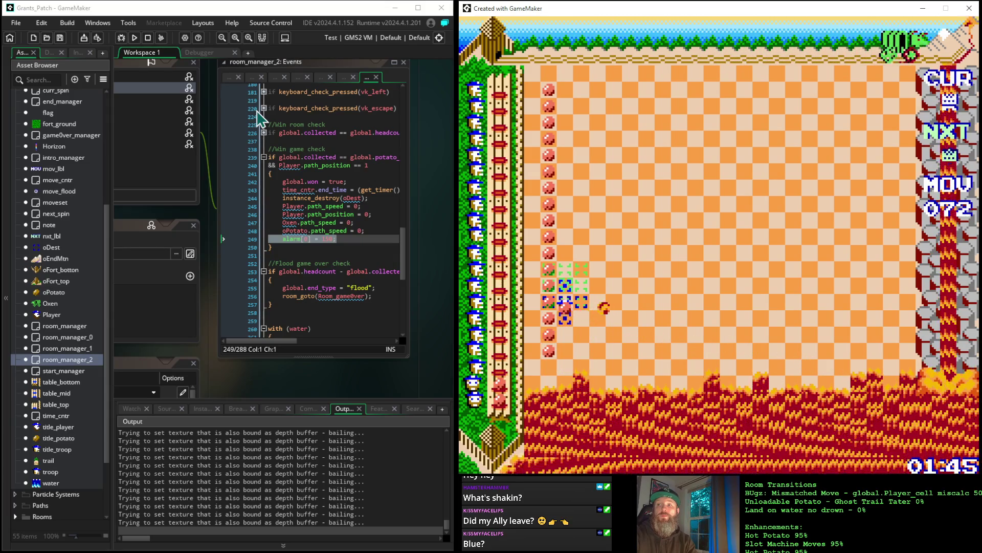
pyautogui.press('Up')
pyautogui.press('Up')
pyautogui.press('Up')
pyautogui.press('Up')
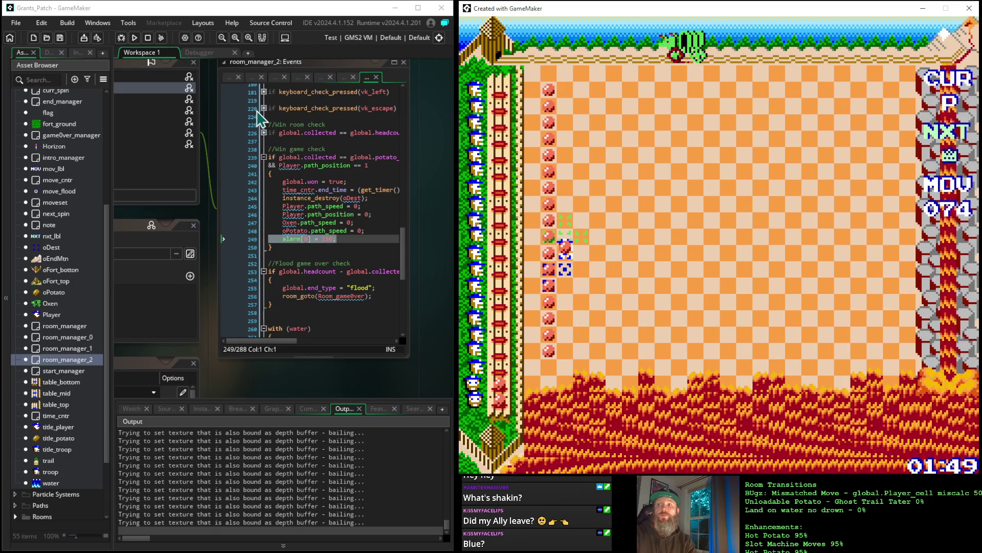
pyautogui.press('Up')
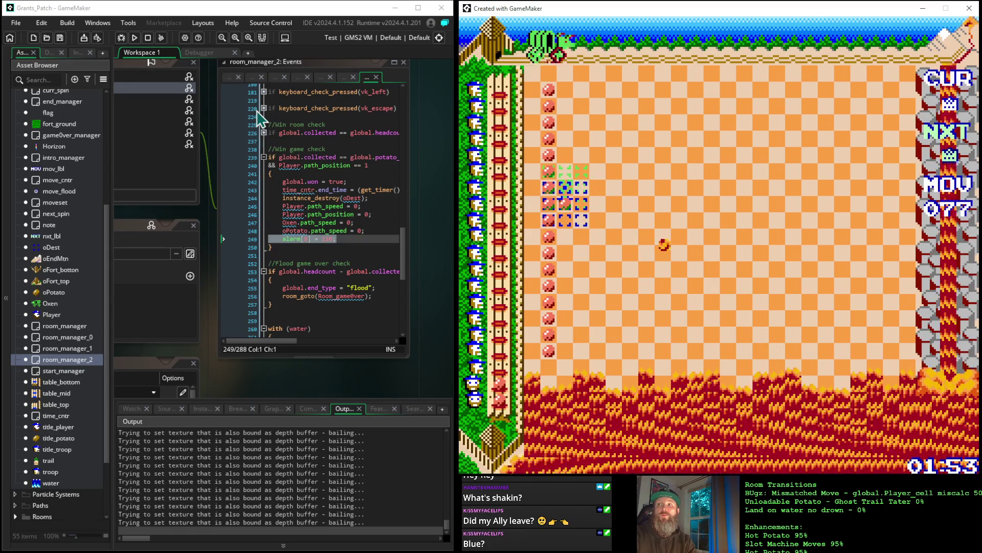
pyautogui.press('Up')
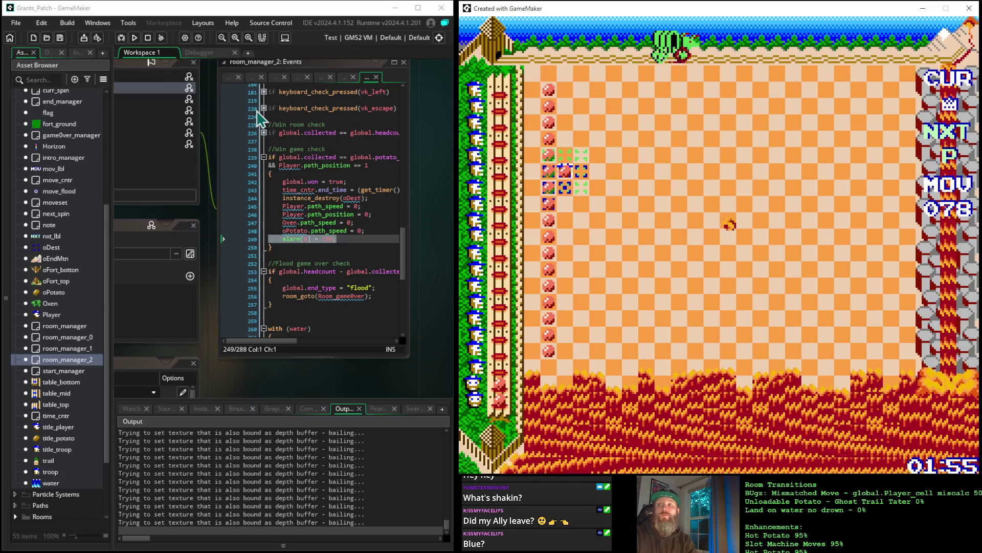
pyautogui.press('Up')
pyautogui.press('Up')
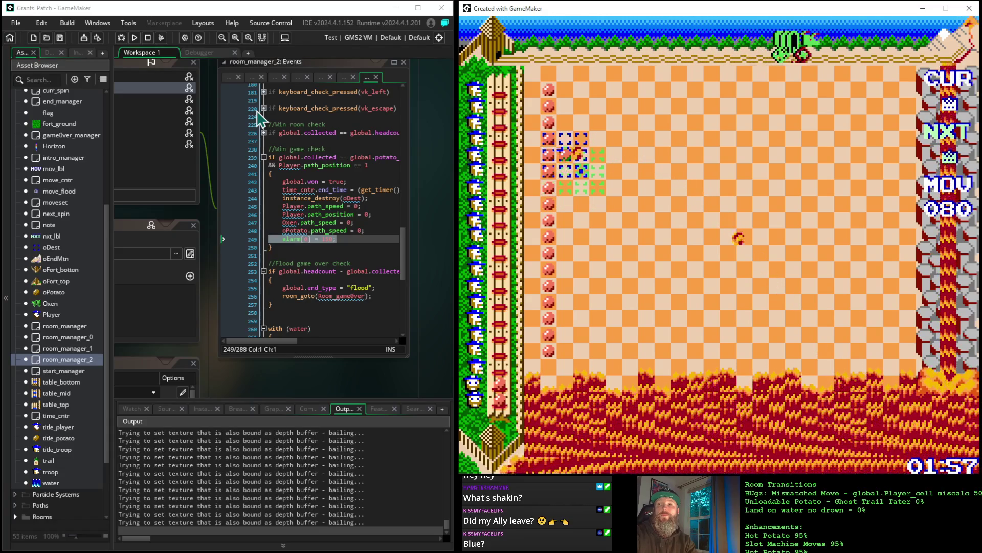
pyautogui.press('Up')
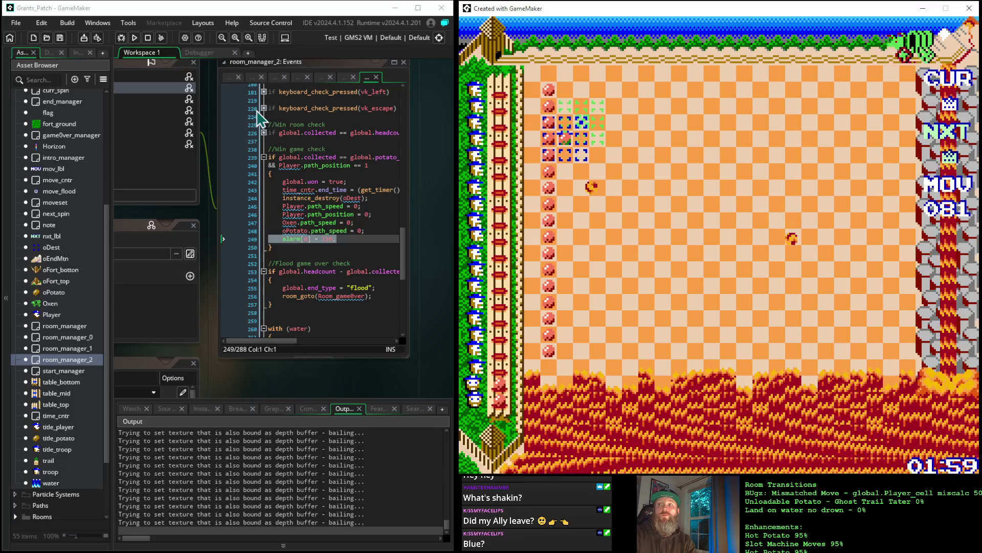
pyautogui.press('Up')
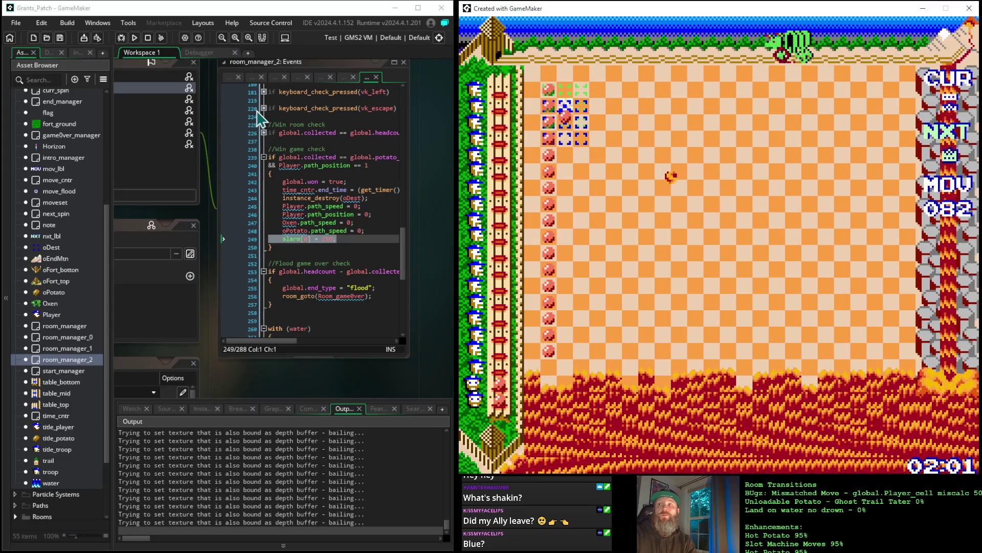
pyautogui.press('Up')
pyautogui.press('Up')
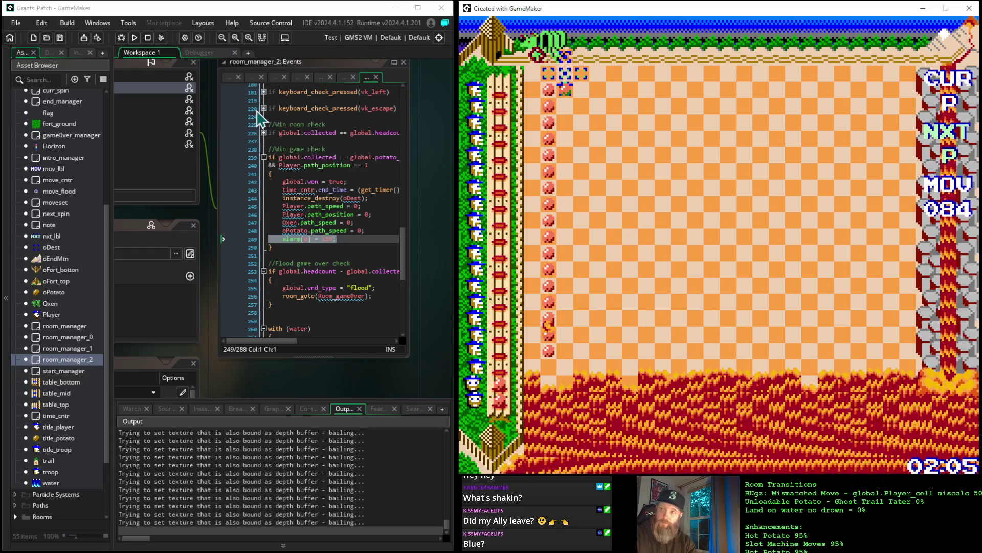
pyautogui.press('Down')
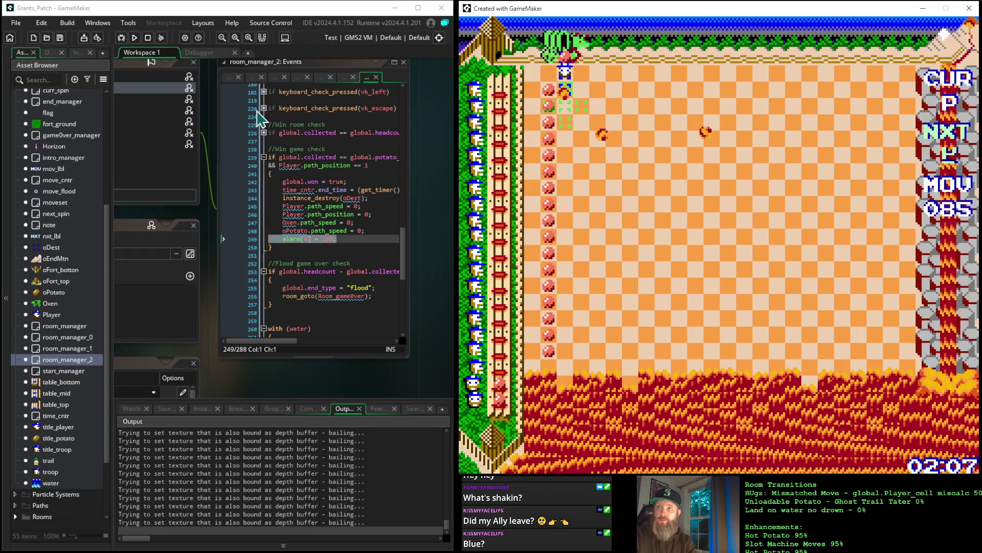
# Move the player piece seven rows down the grid toward the lava
pyautogui.press('Down')
pyautogui.press('Down')
pyautogui.press('Down')
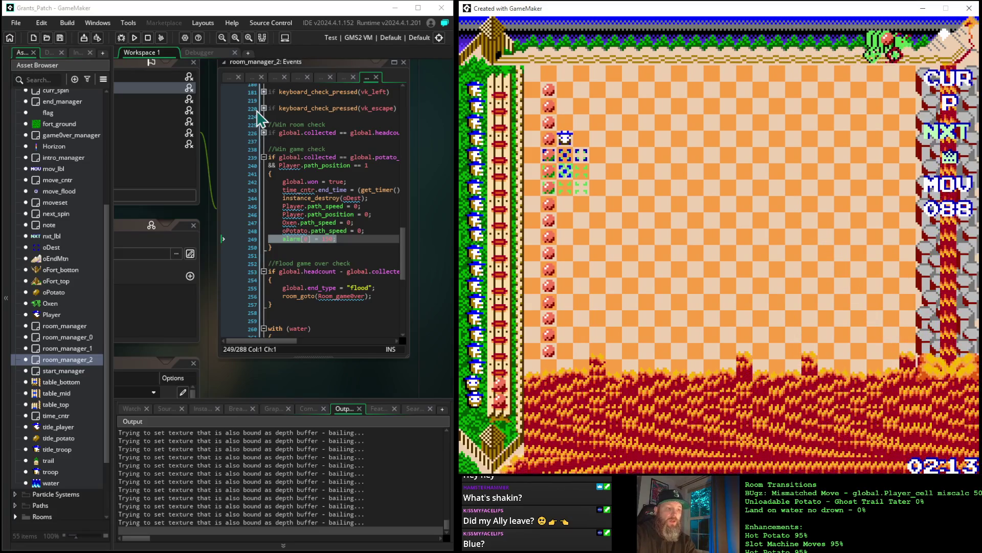
pyautogui.press('Down')
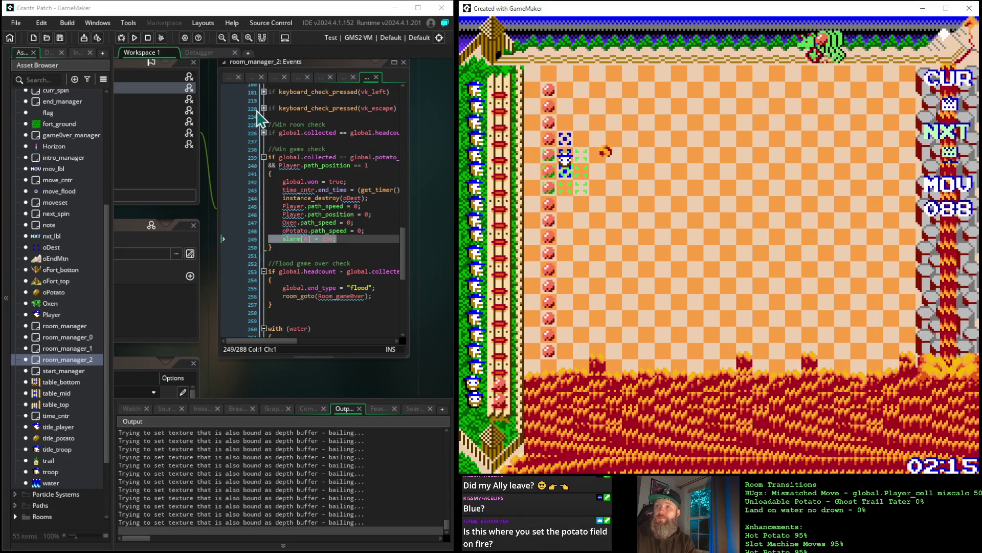
pyautogui.press('Down')
pyautogui.press('Down')
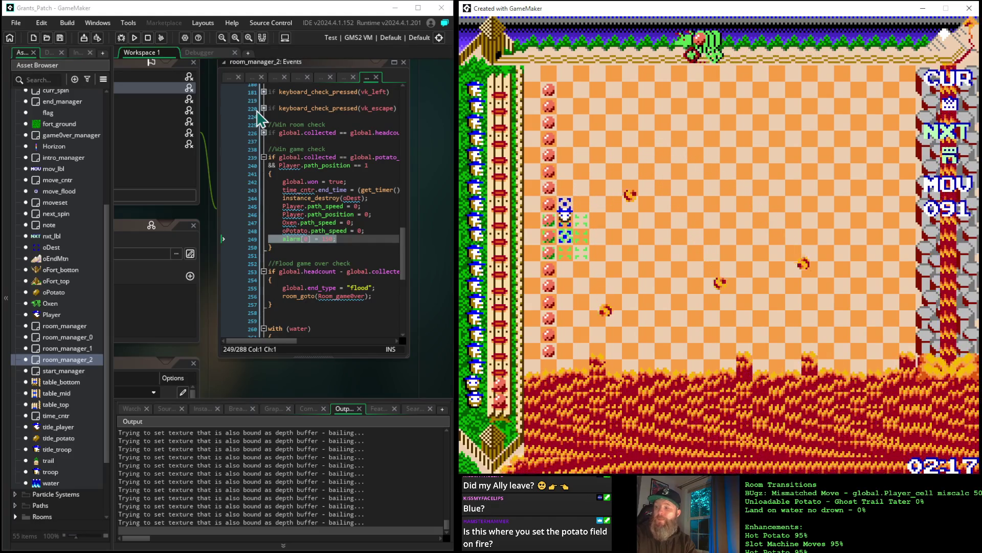
pyautogui.press('Down')
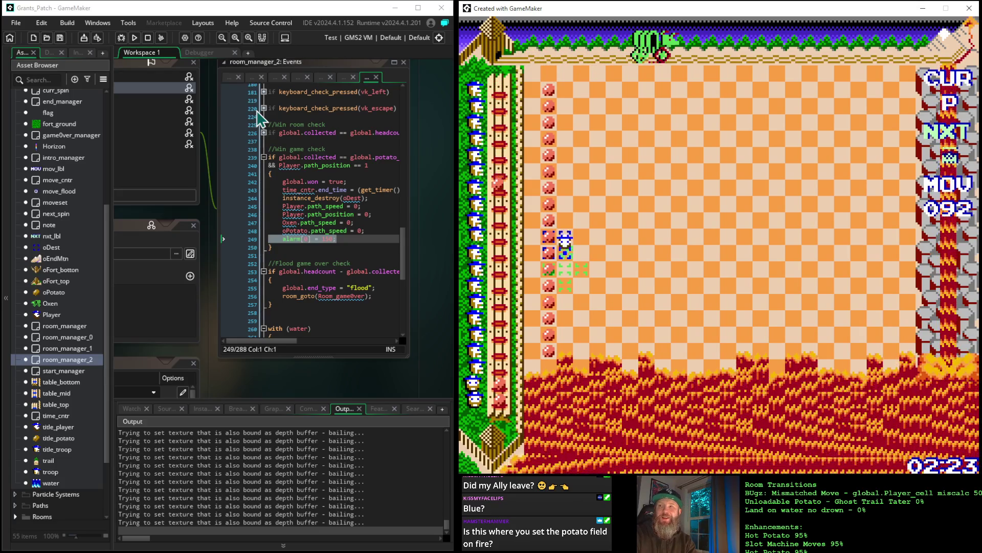
pyautogui.press('Down')
pyautogui.press('Down')
pyautogui.press('Down')
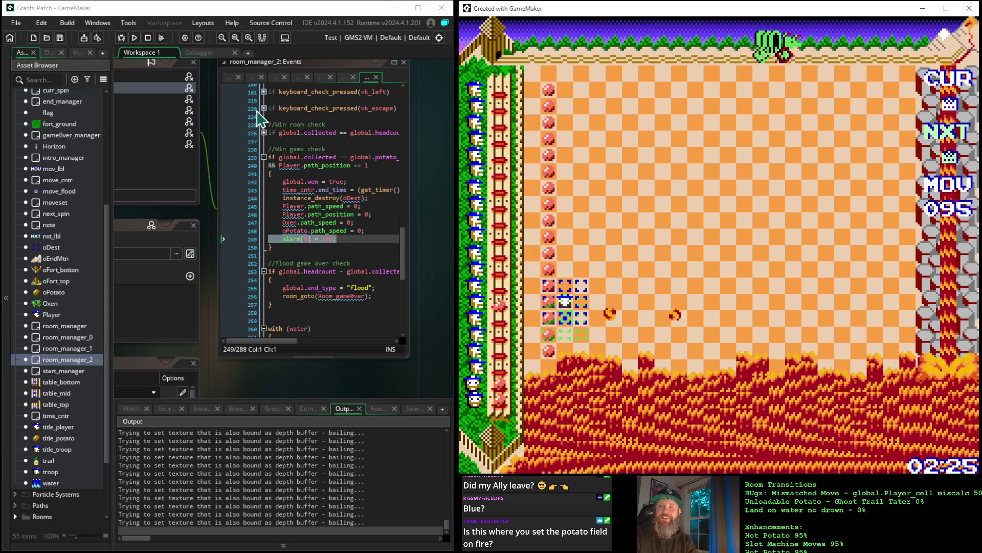
pyautogui.press('Down')
pyautogui.press('Down')
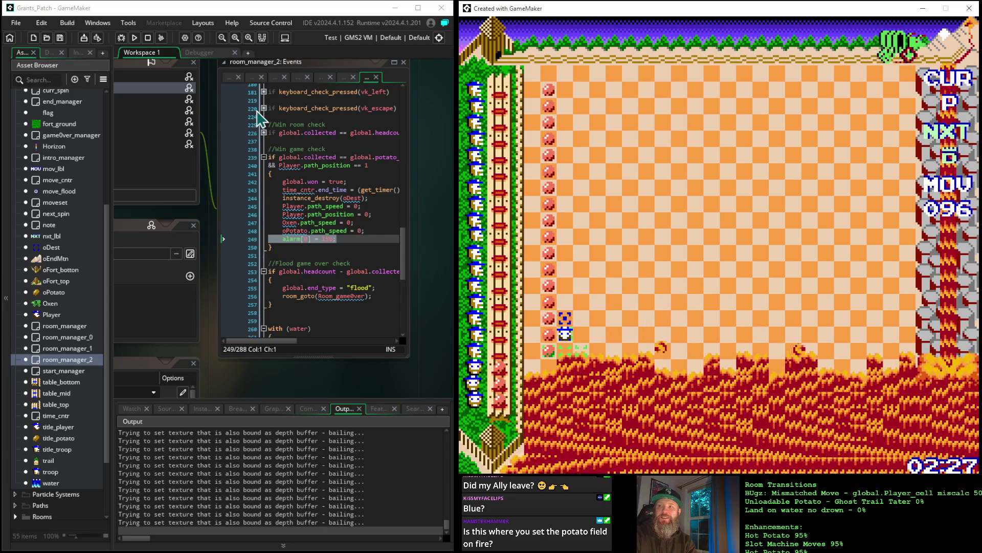
pyautogui.press('Down')
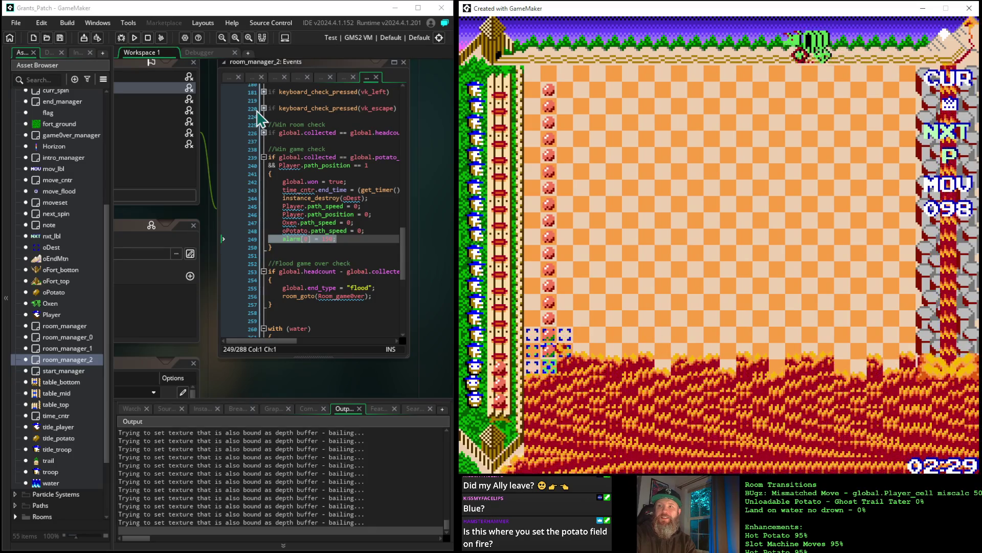
# Bring the piece six rows back up, then four rows down again
pyautogui.press('Up')
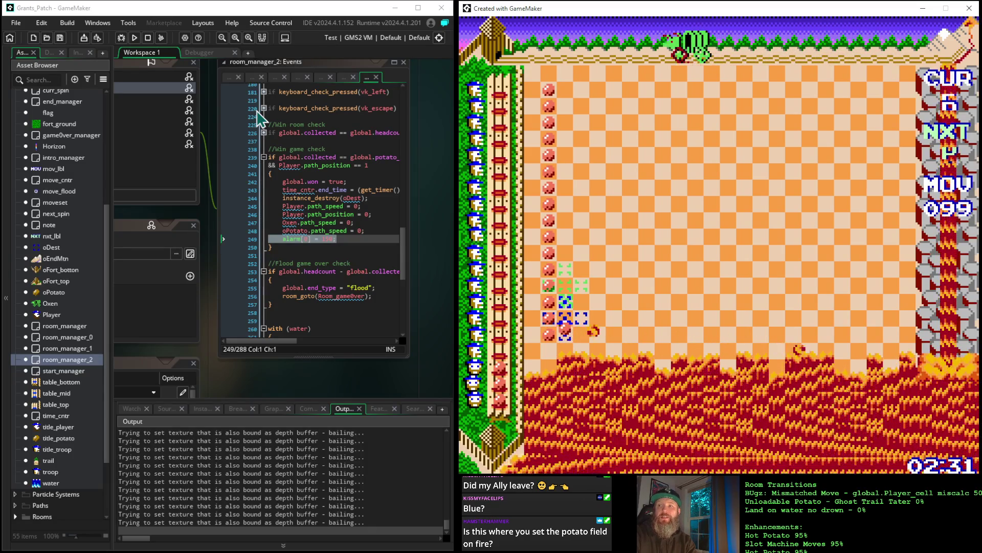
pyautogui.press('Up')
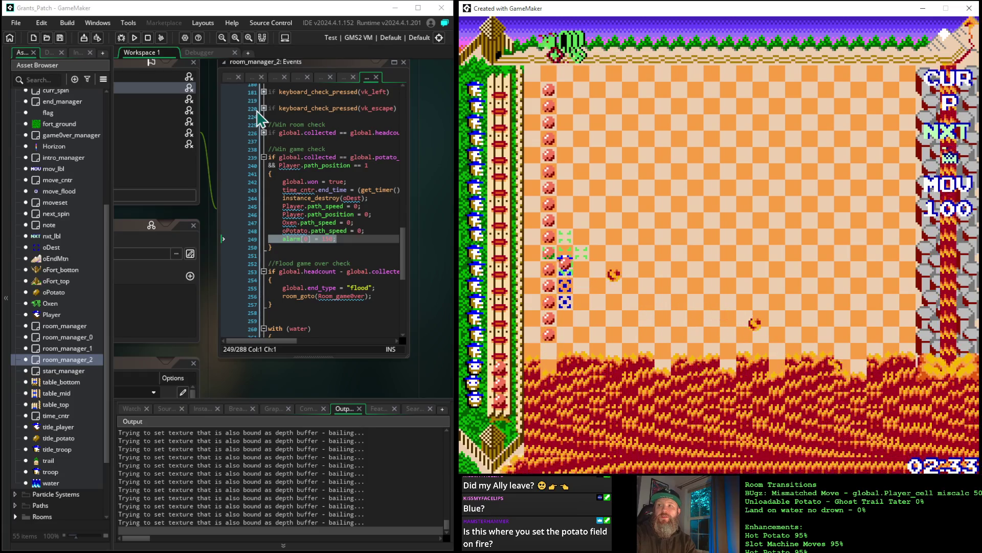
pyautogui.press('Up')
pyautogui.press('Up')
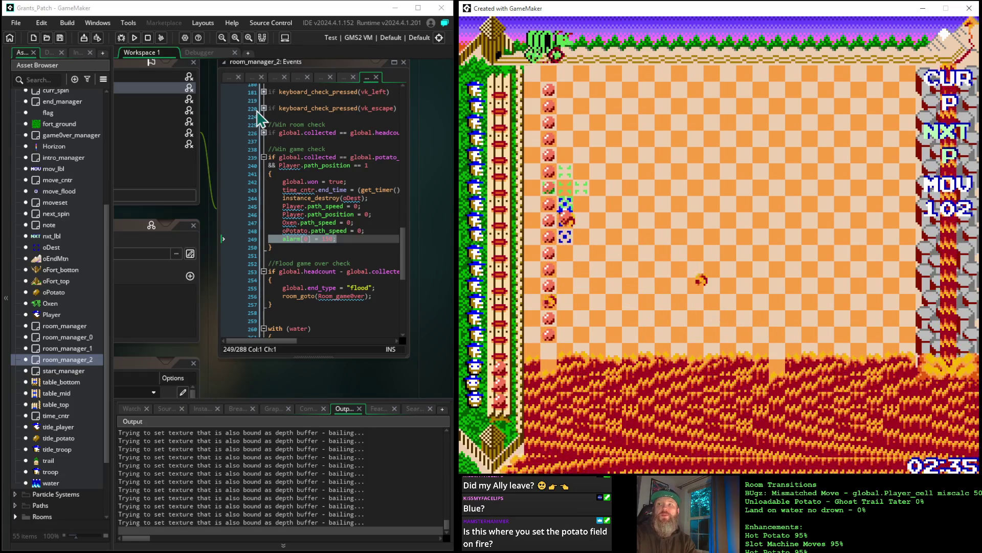
pyautogui.press('Up')
pyautogui.press('Up')
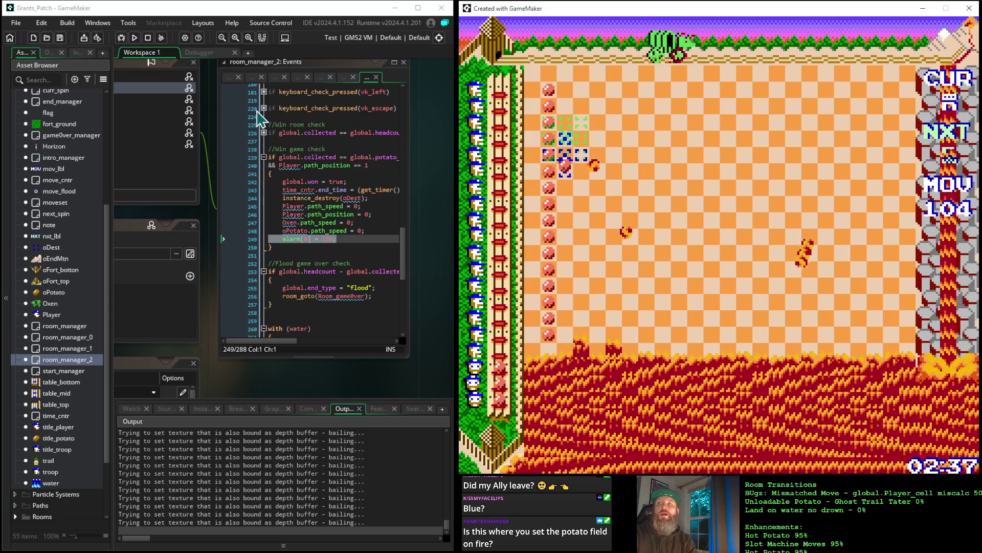
pyautogui.press('Up')
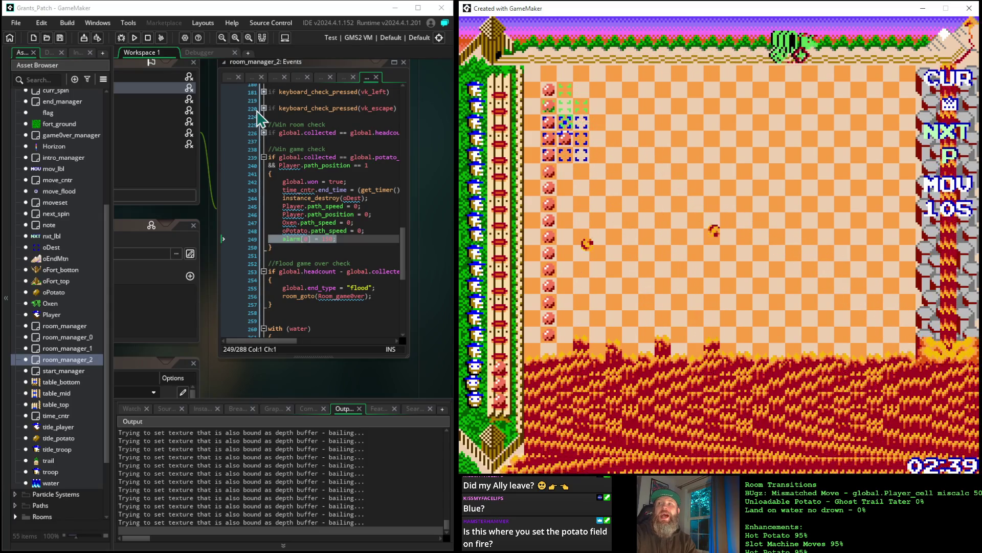
pyautogui.press('Up')
pyautogui.press('Up')
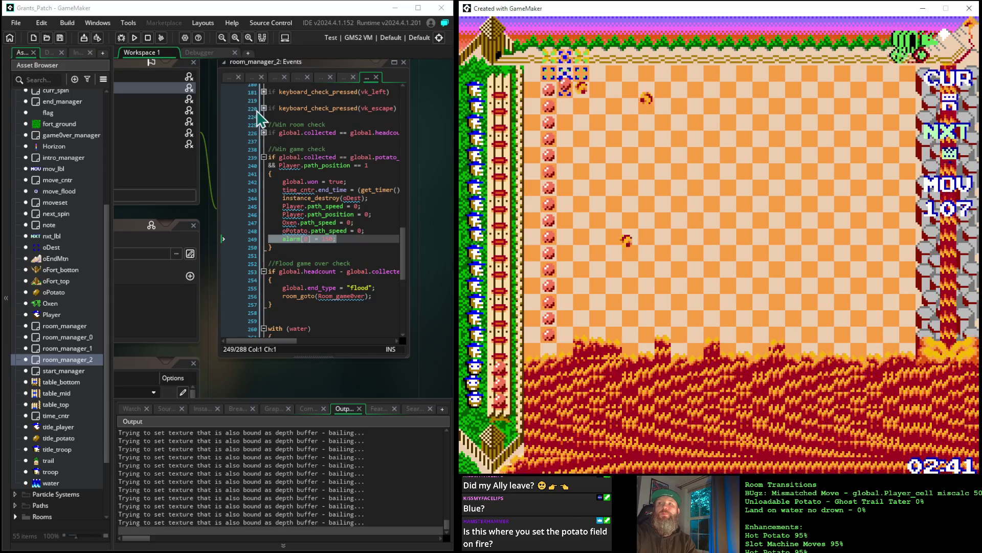
pyautogui.press('Down')
pyautogui.press('Down')
pyautogui.press('Down')
pyautogui.press('Down')
pyautogui.press('Down')
pyautogui.press('Down')
pyautogui.press('Down')
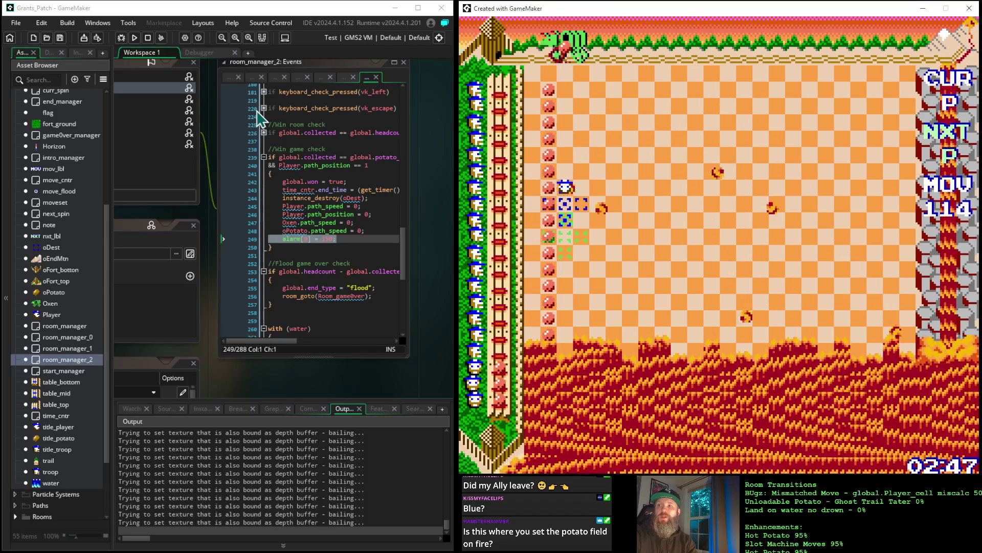
pyautogui.press('Down')
pyautogui.press('Down')
pyautogui.press('Down')
pyautogui.press('Down')
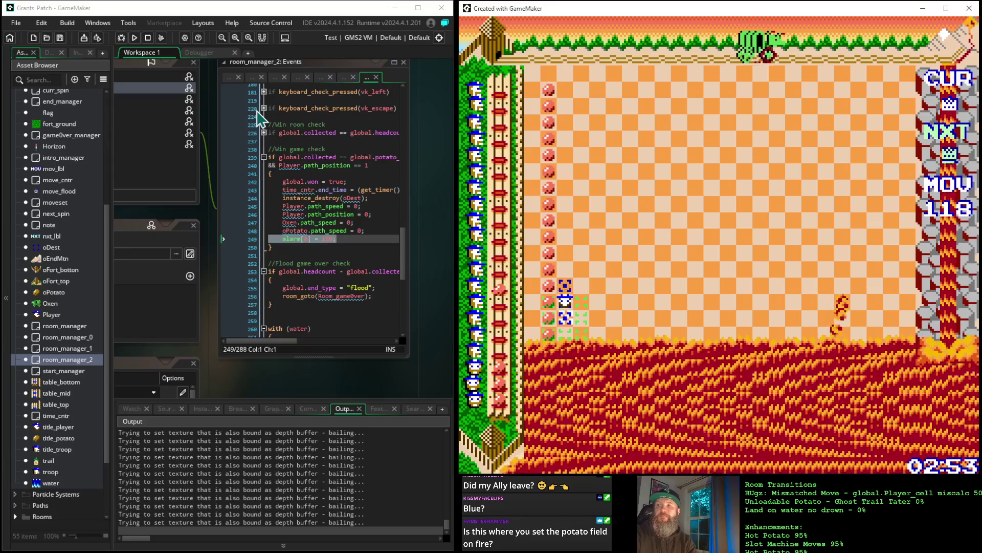
pyautogui.press('Down')
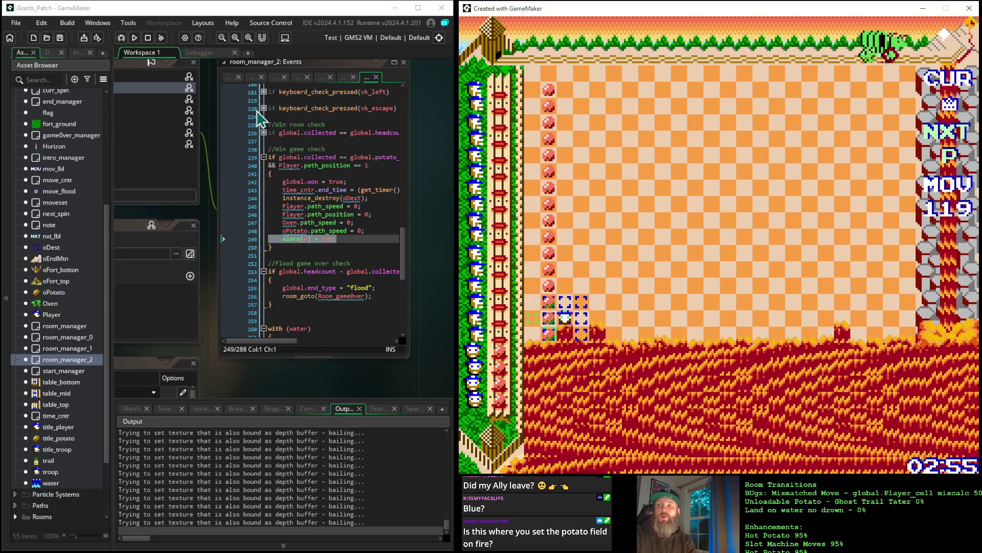
pyautogui.press('Down')
# Shift one cell right and climb to the top row, then drop one, reaching move 136
pyautogui.press('Right')
pyautogui.press('Up')
pyautogui.press('Up')
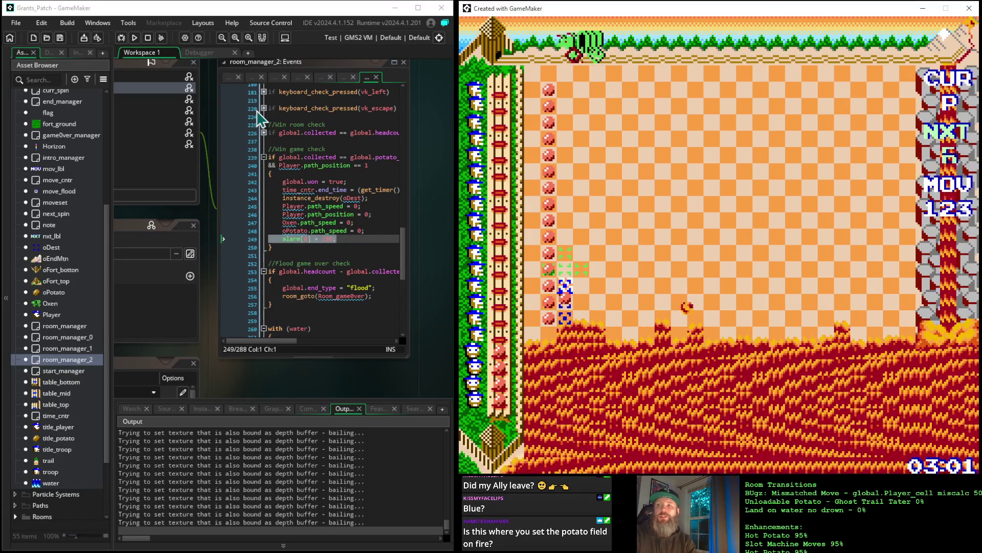
pyautogui.press('Up')
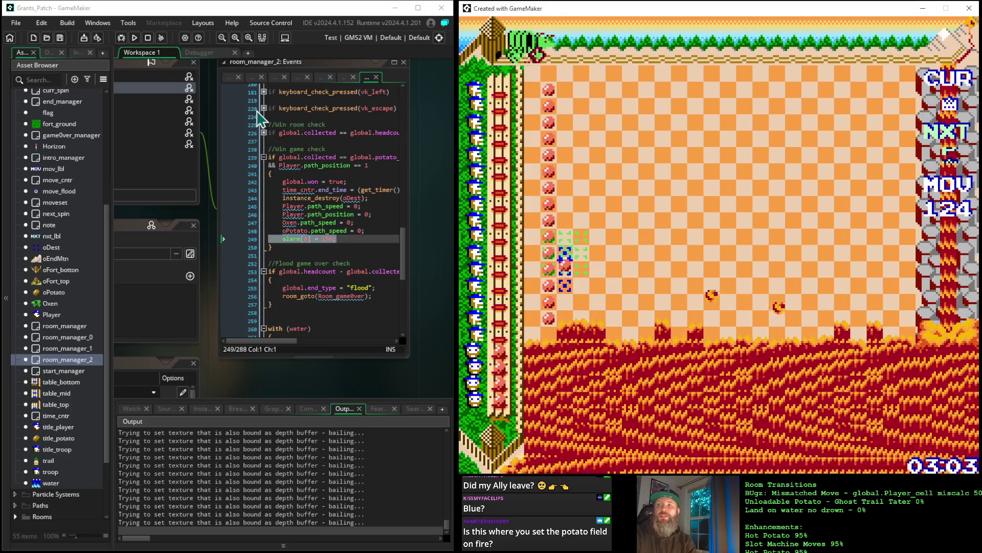
pyautogui.press('Up')
pyautogui.press('Up')
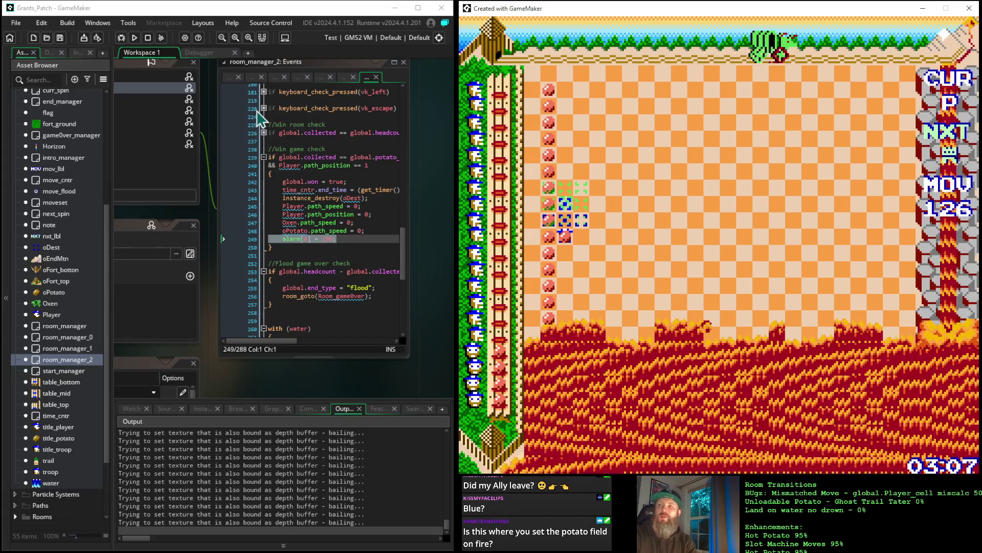
pyautogui.press('Up')
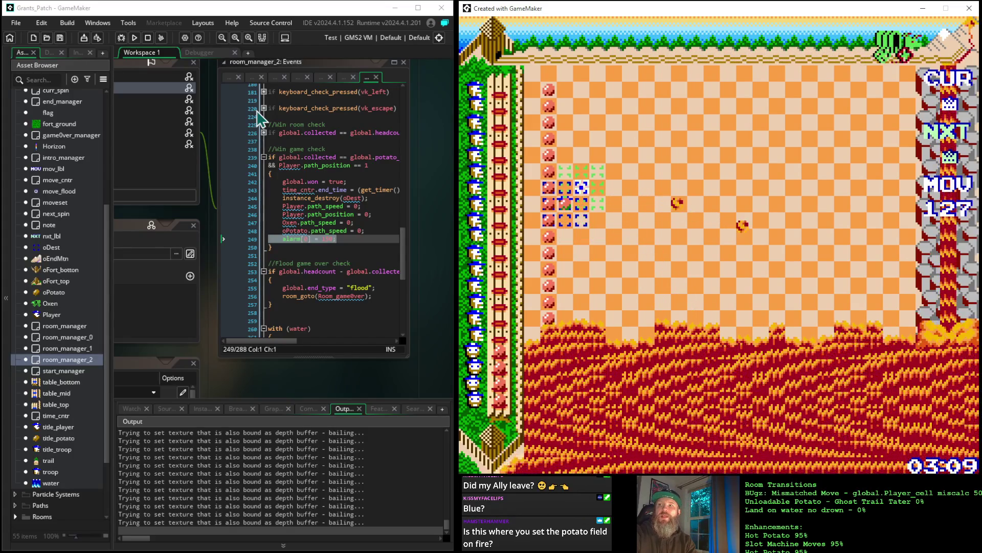
pyautogui.press('Up')
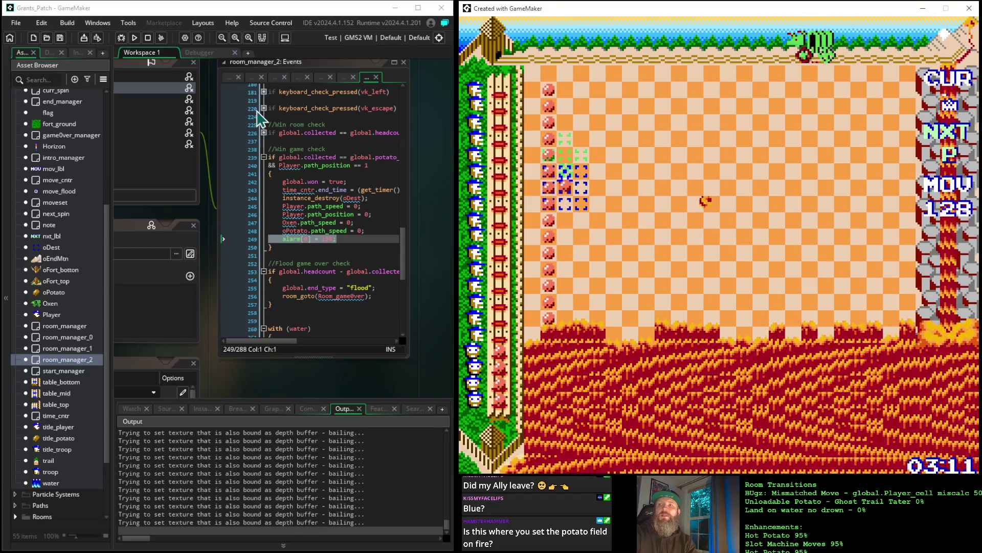
pyautogui.press('Up')
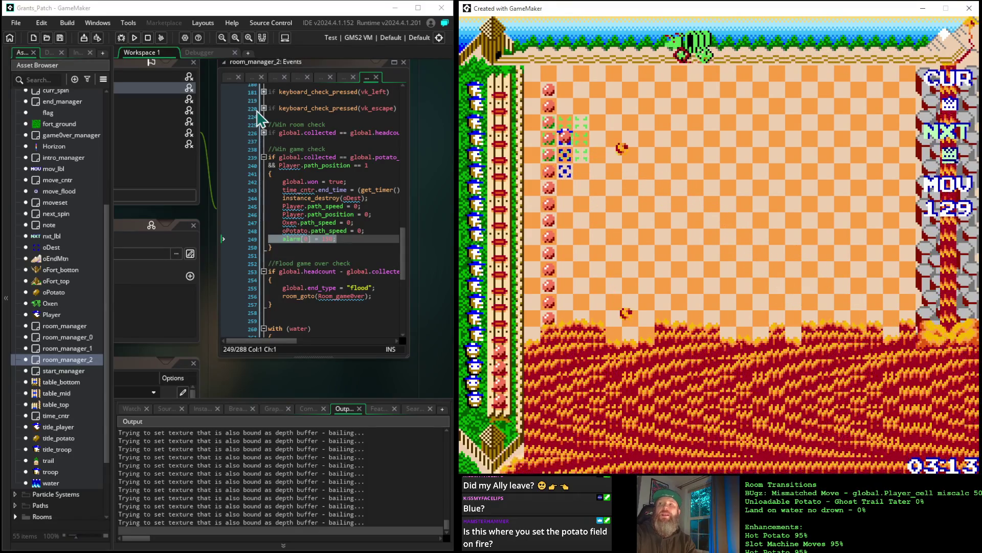
pyautogui.press('Up')
pyautogui.press('Up')
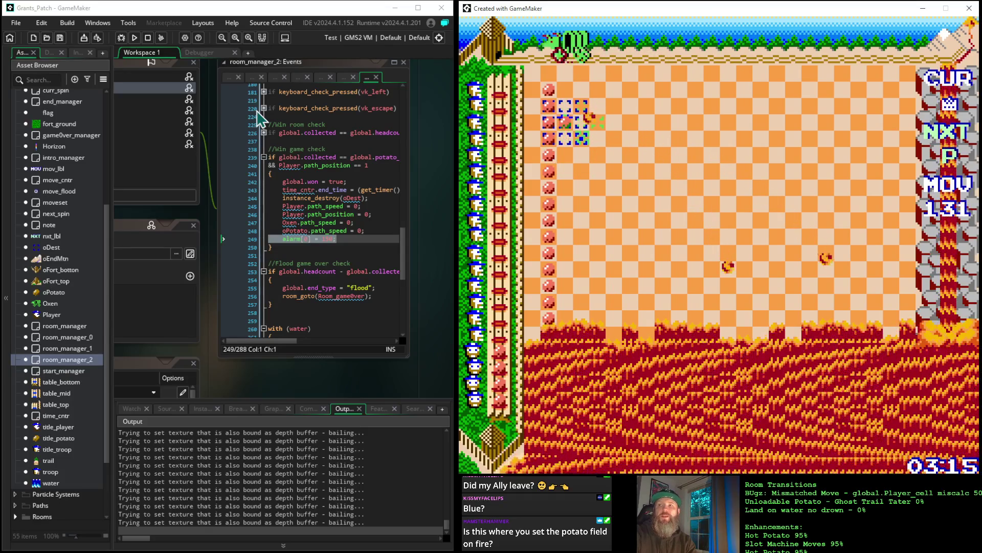
pyautogui.press('Up')
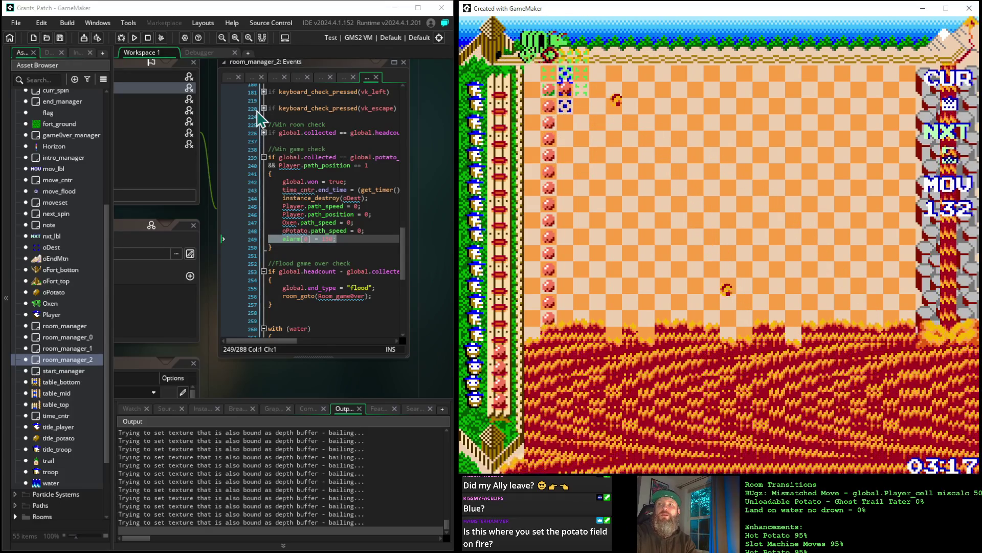
pyautogui.press('Up')
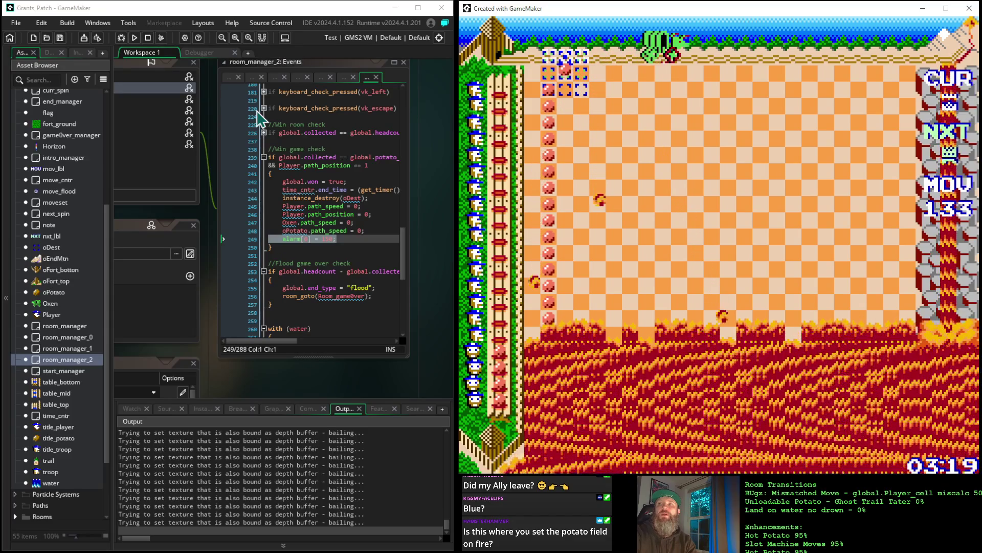
pyautogui.press('Up')
pyautogui.press('Down')
pyautogui.press('Down')
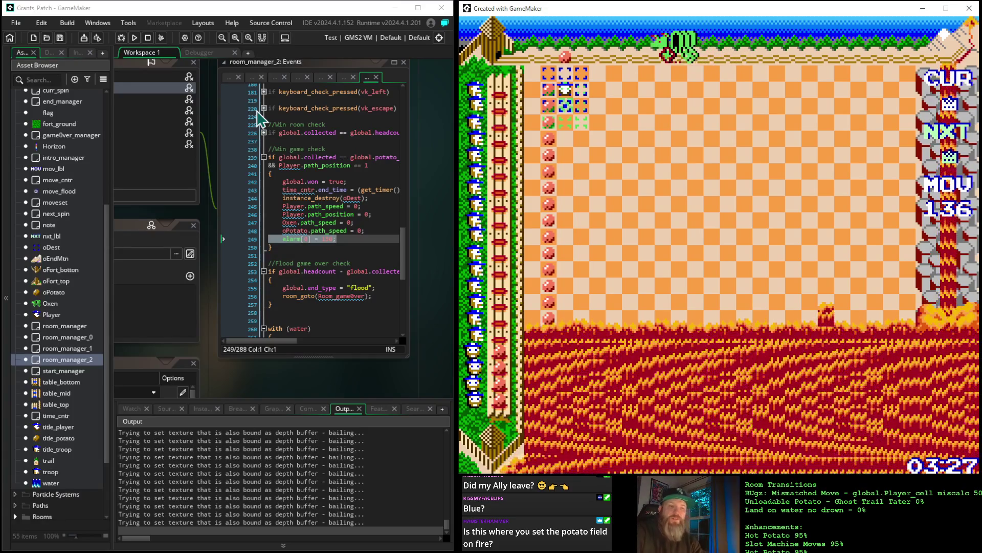
# Move the piece five cells down the left column, then one right and five up to reach move 154
pyautogui.press('Down')
pyautogui.press('Down')
pyautogui.press('Down')
pyautogui.press('Down')
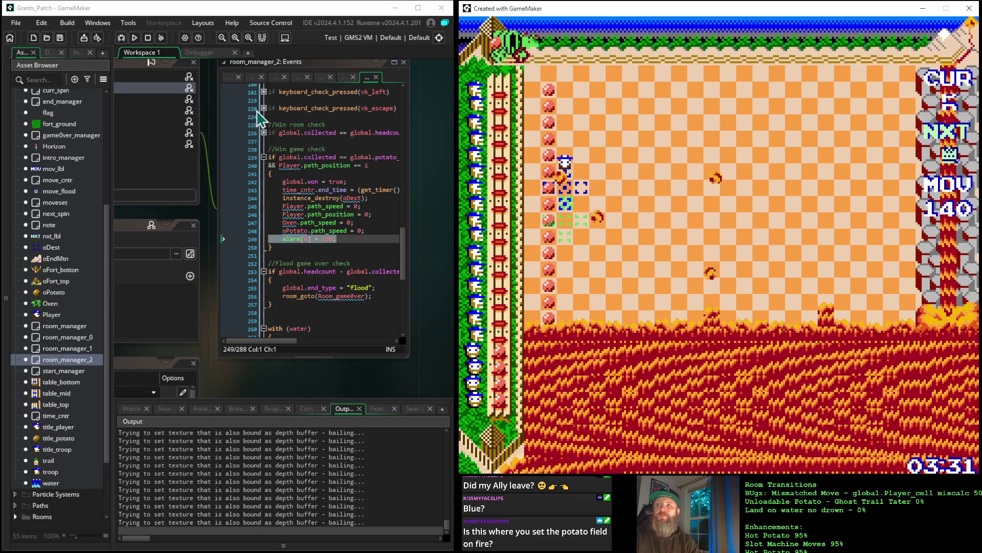
pyautogui.press('Down')
pyautogui.press('Down')
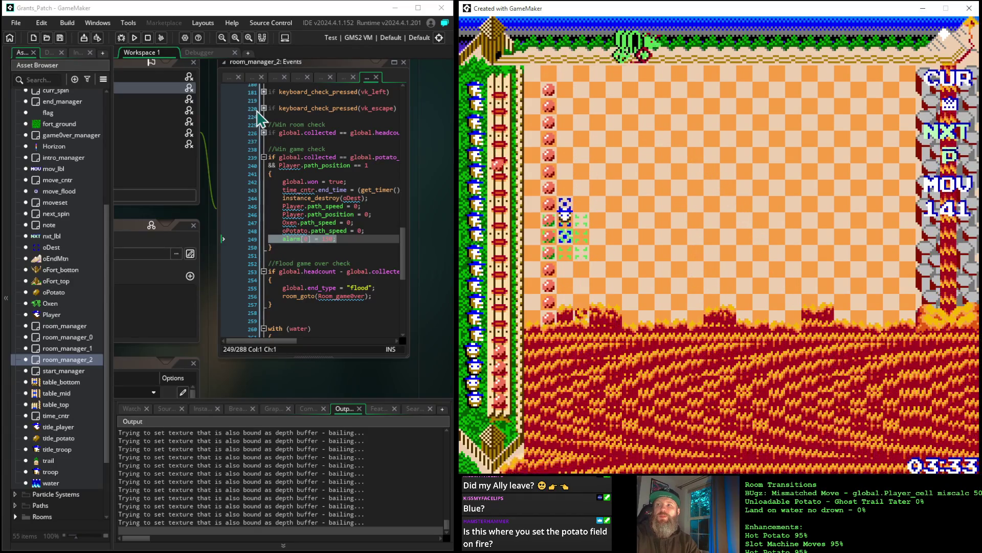
pyautogui.press('Down')
pyautogui.press('Down')
pyautogui.press('Down')
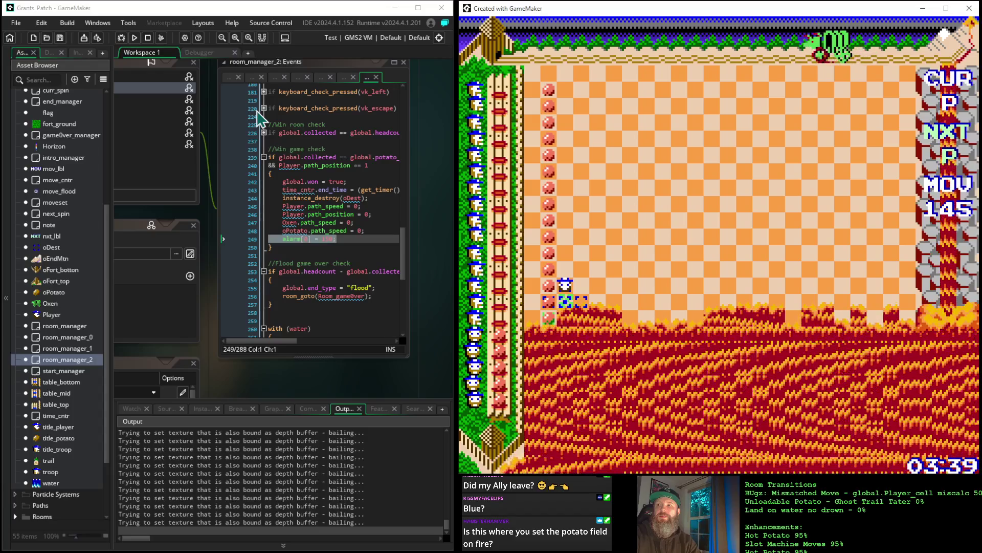
pyautogui.press('Down')
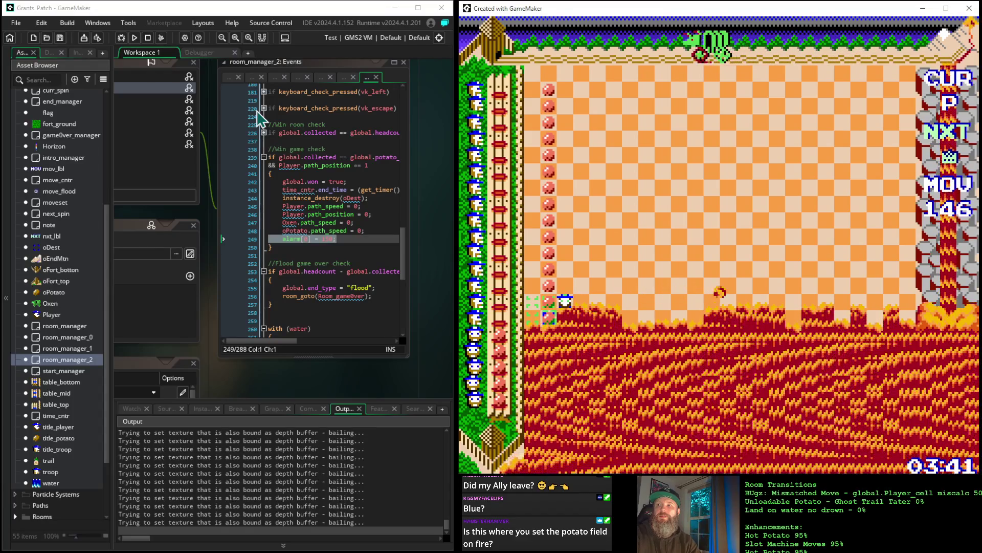
pyautogui.press('Down')
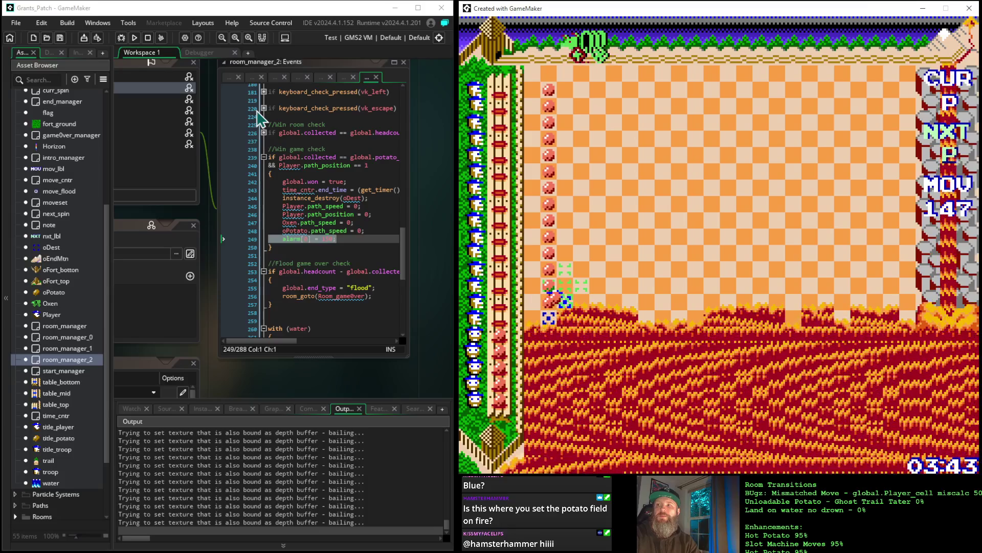
pyautogui.press('Up')
pyautogui.press('Right')
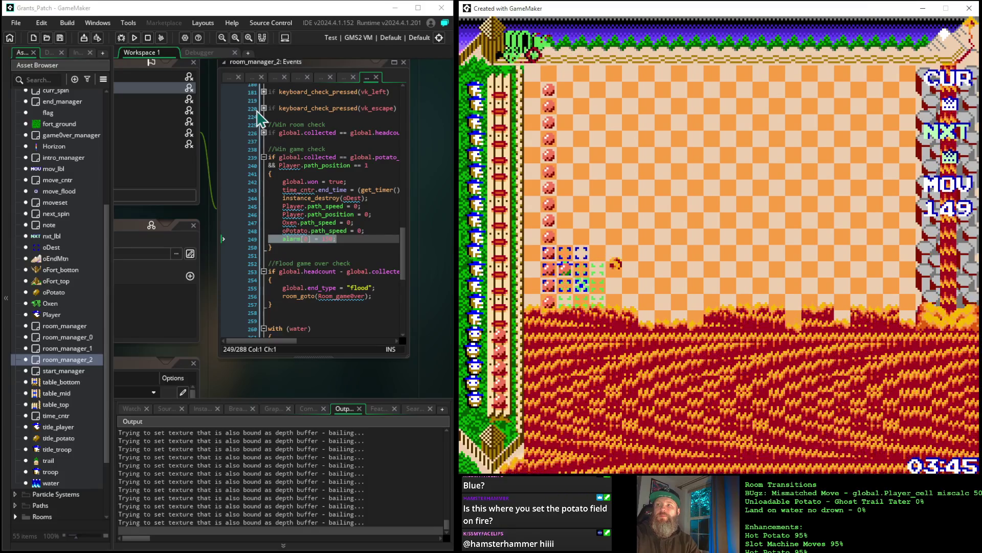
pyautogui.press('Up')
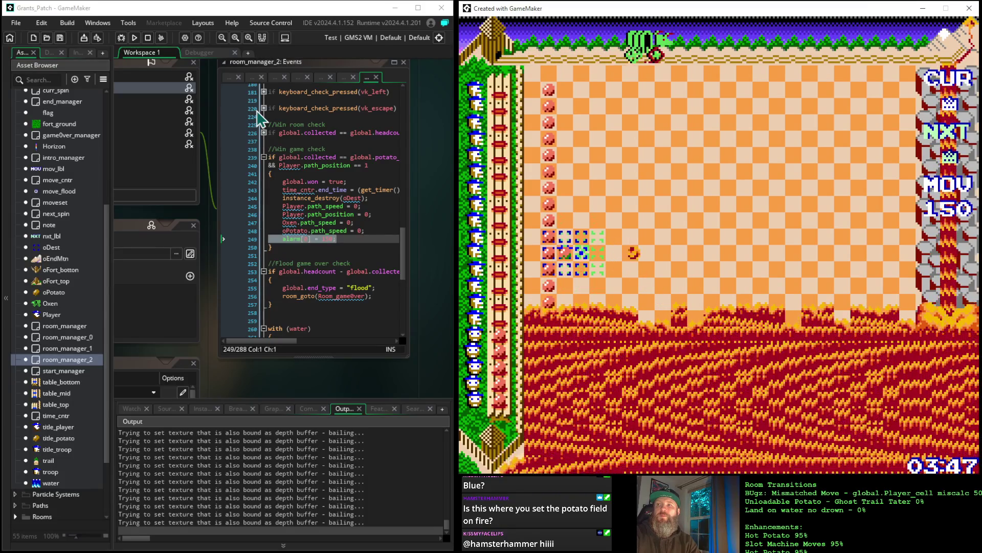
pyautogui.press('Up')
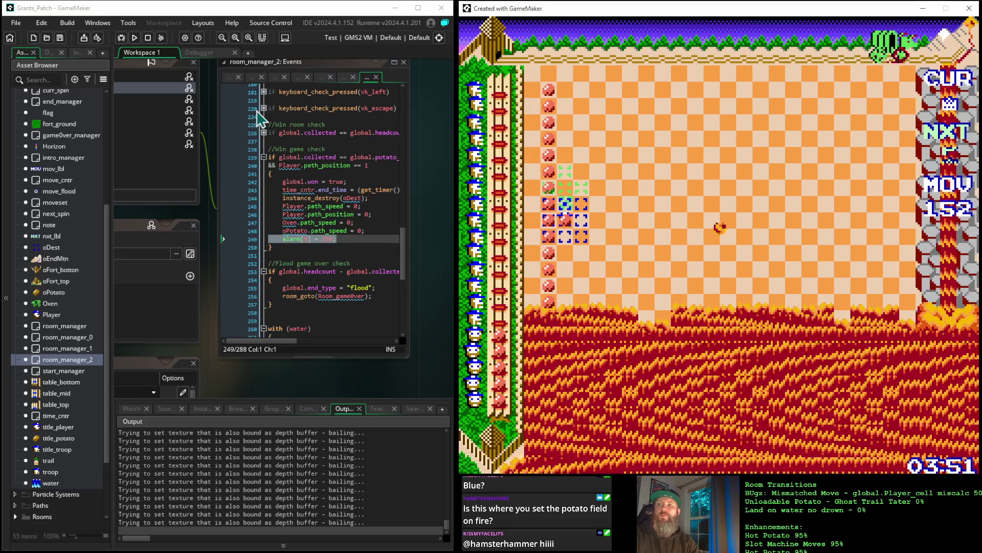
pyautogui.press('Up')
pyautogui.press('Up')
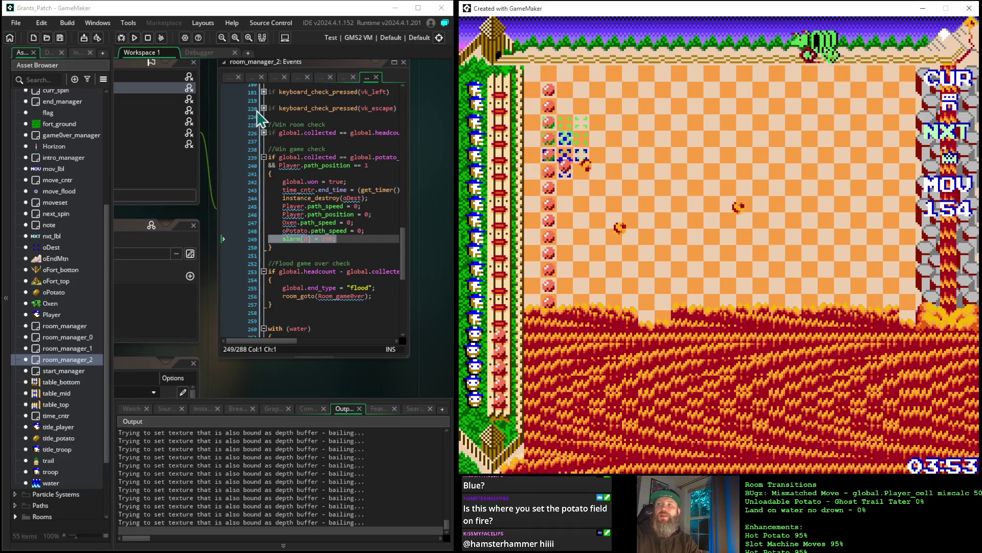
pyautogui.press('Up')
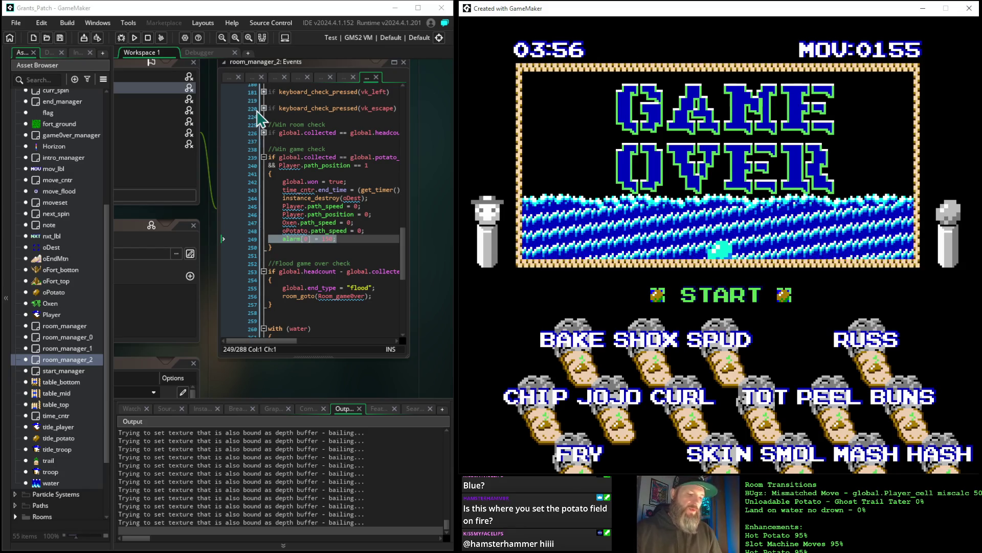
# Highlight the win check's path speed and alarm lines in room_manager_2's Step code, then deselect them
pyautogui.moveTo(287, 216); pyautogui.dragTo(535, 58)
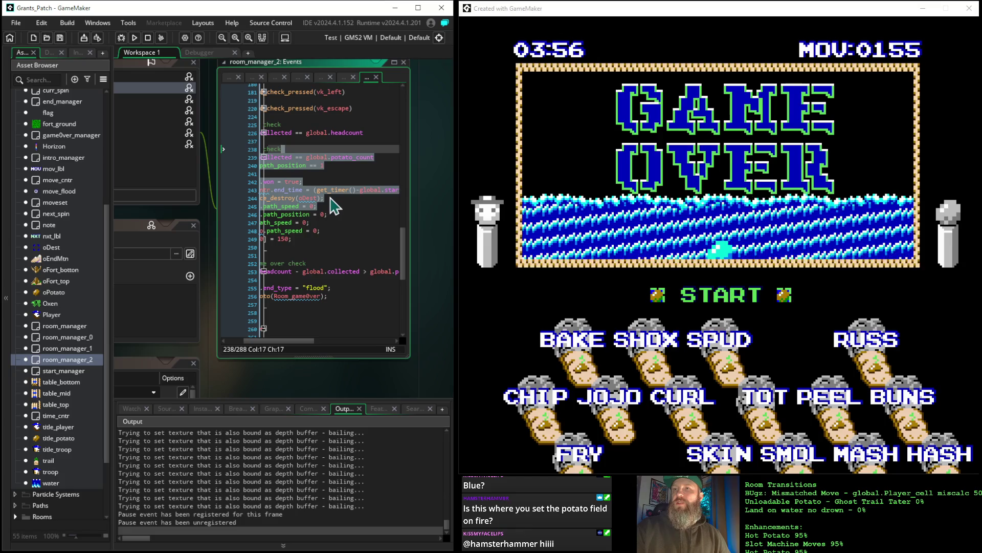
pyautogui.moveTo(328, 223)
pyautogui.mouseDown()
pyautogui.moveTo(307, 237)
pyautogui.moveTo(225, 247)
pyautogui.mouseUp()
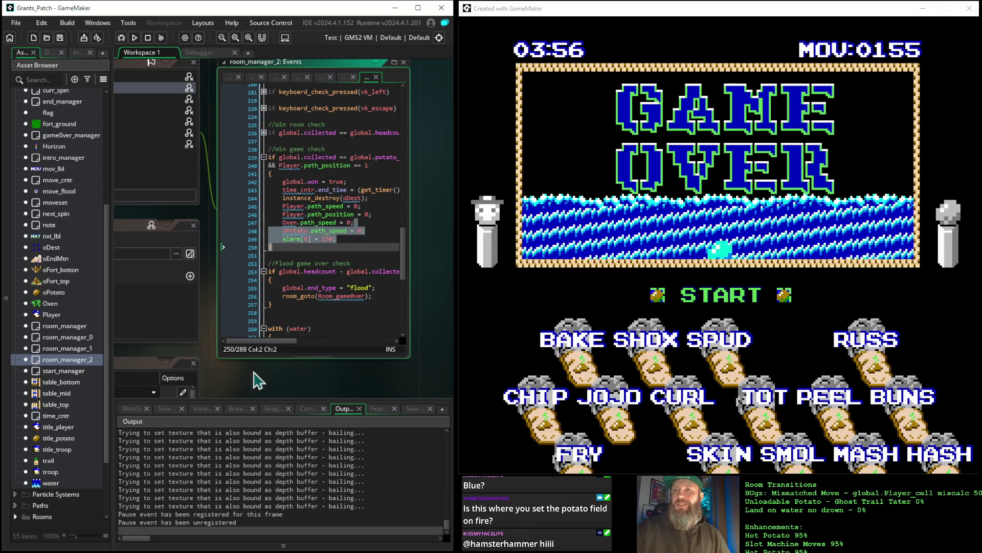
pyautogui.click(367, 239)
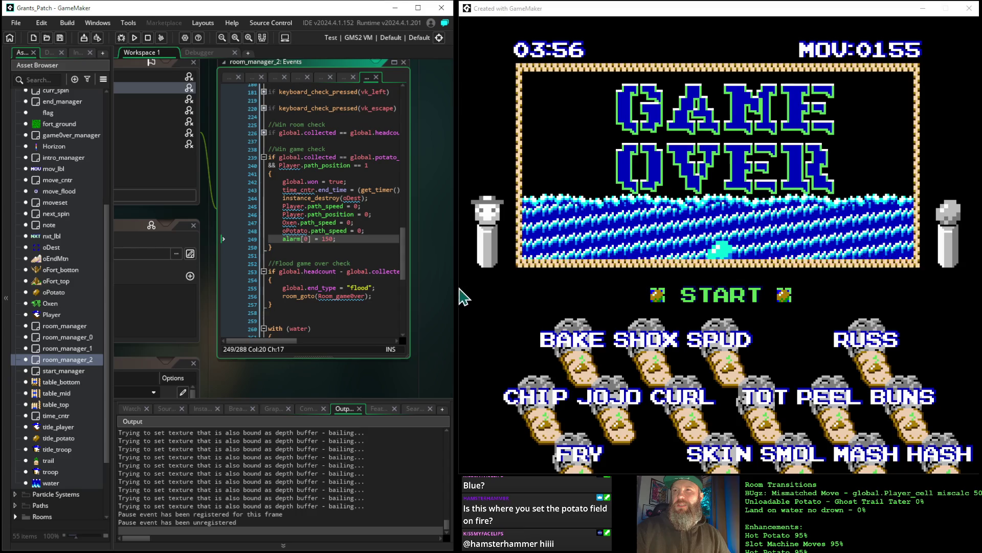
# Fold the win game, flood game over and with (water) blocks at lines 239, 253, 260 and scroll to the top
pyautogui.click(263, 158)
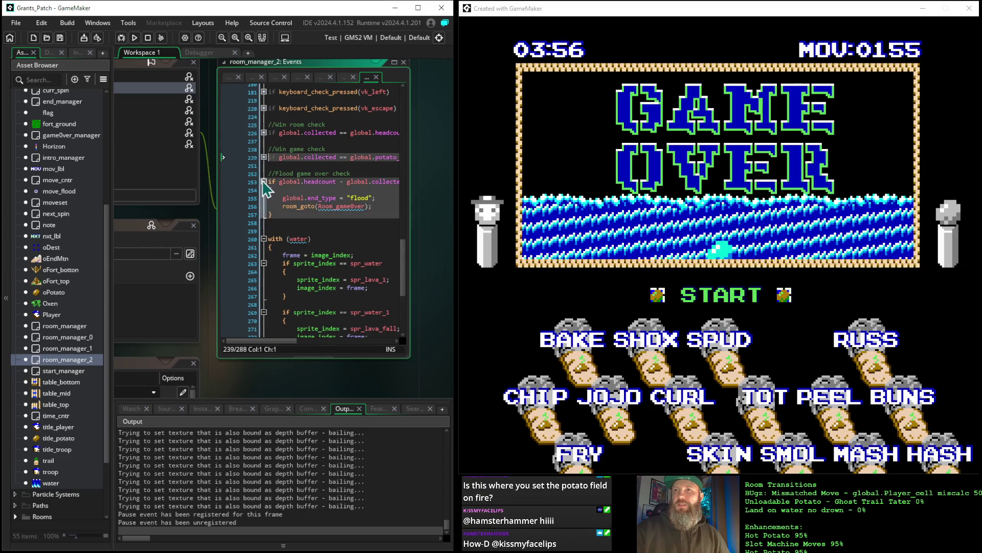
pyautogui.click(264, 182)
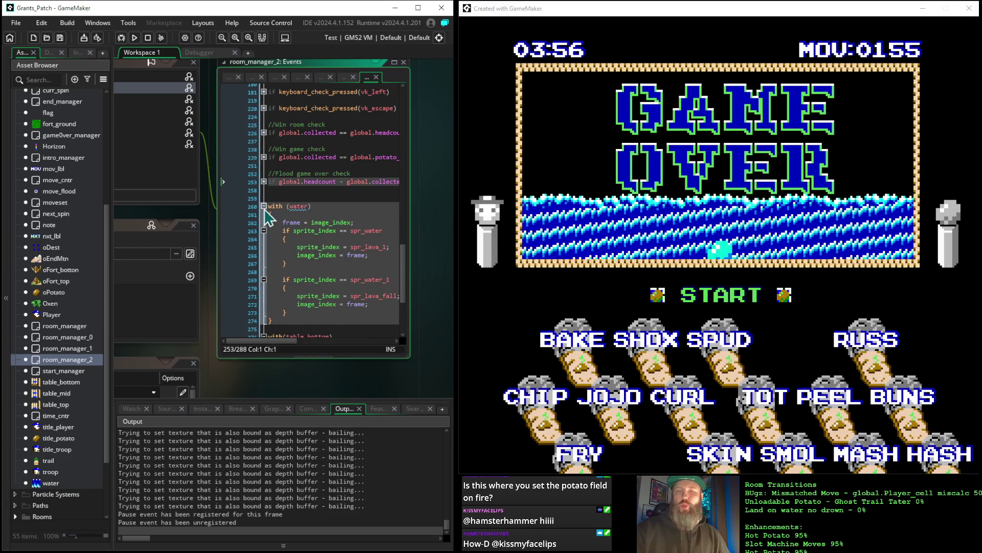
pyautogui.click(264, 208)
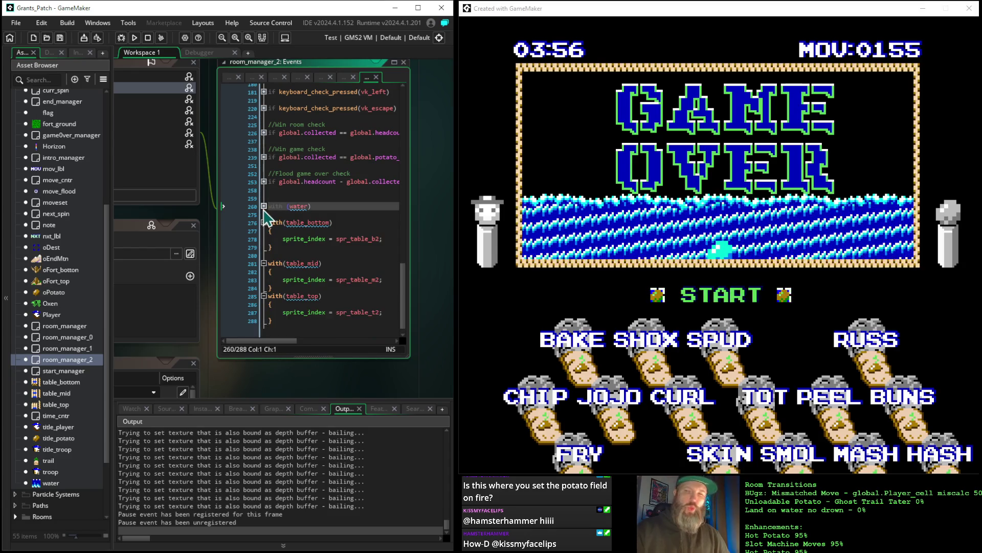
pyautogui.scroll(5, 276, 261)
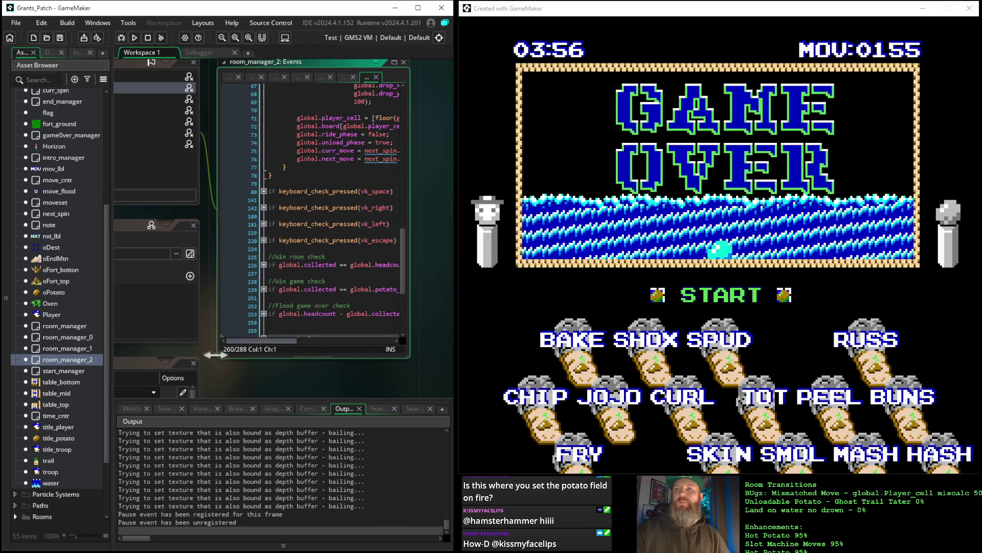
pyautogui.click(251, 380)
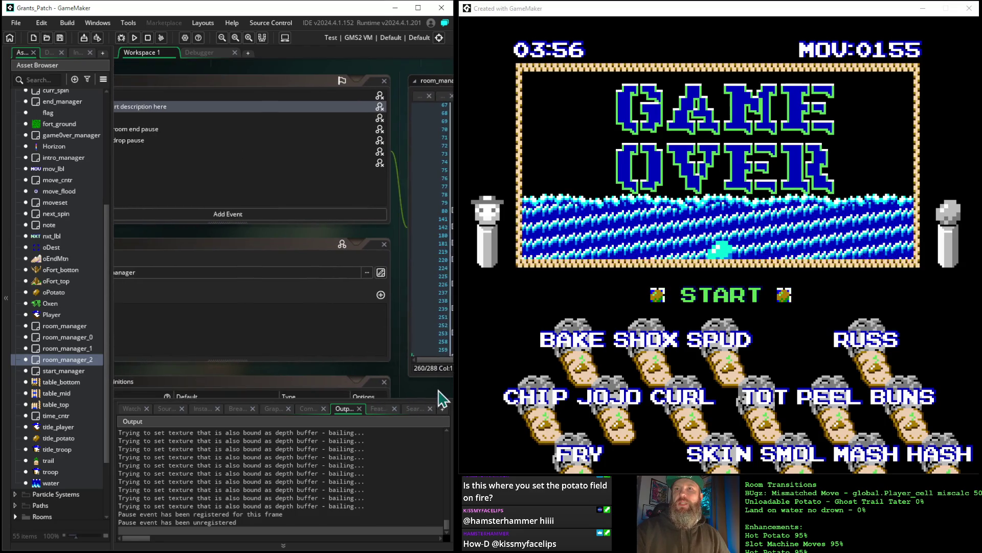
# Show room_manager_2's Draw event code, then restart the game to the Grant's Patch title screen
pyautogui.click(226, 238)
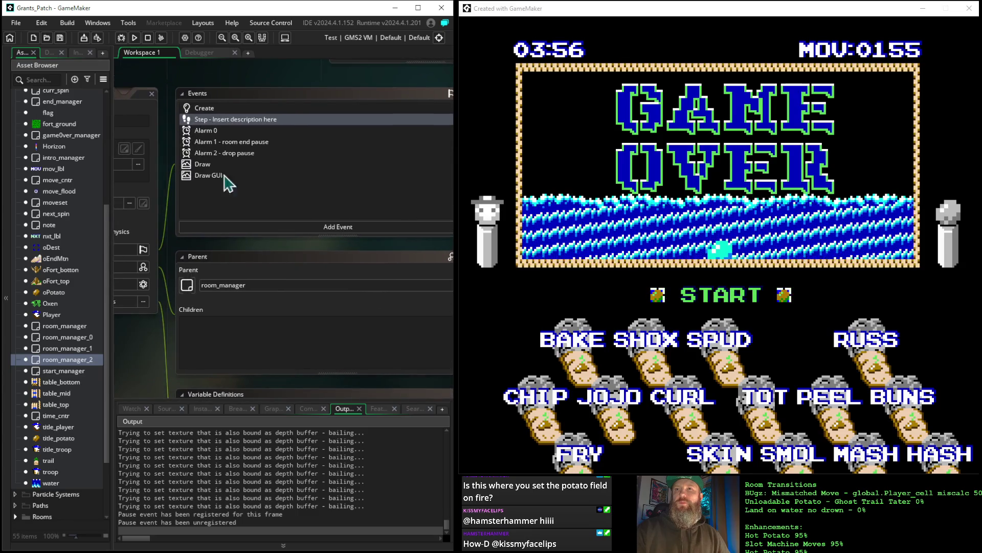
pyautogui.click(212, 172)
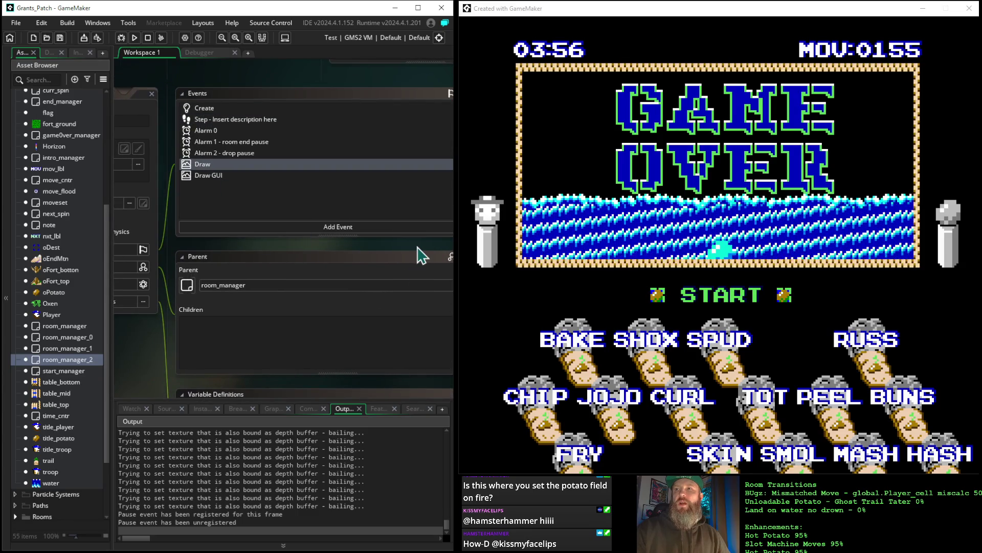
pyautogui.moveTo(422, 256); pyautogui.dragTo(98, 241)
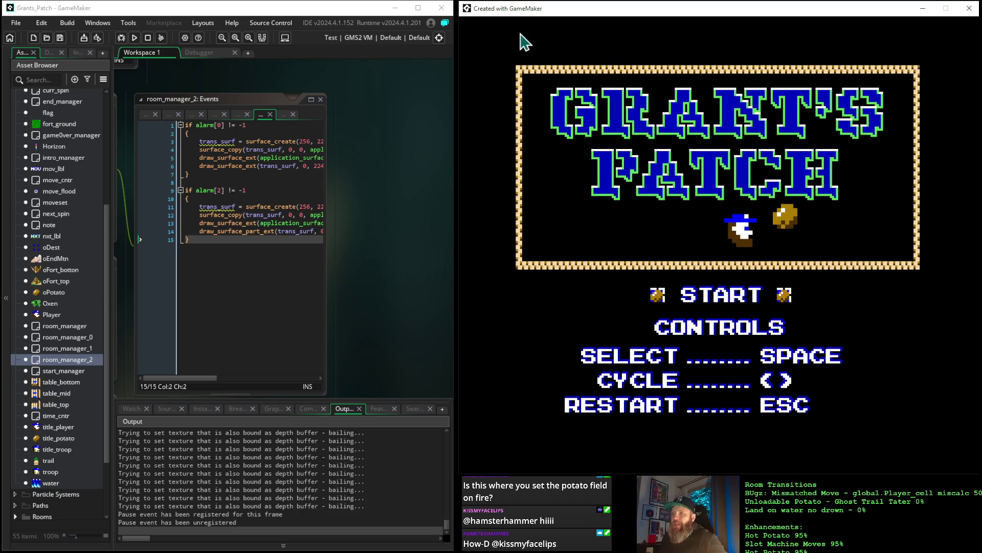
pyautogui.press('space')
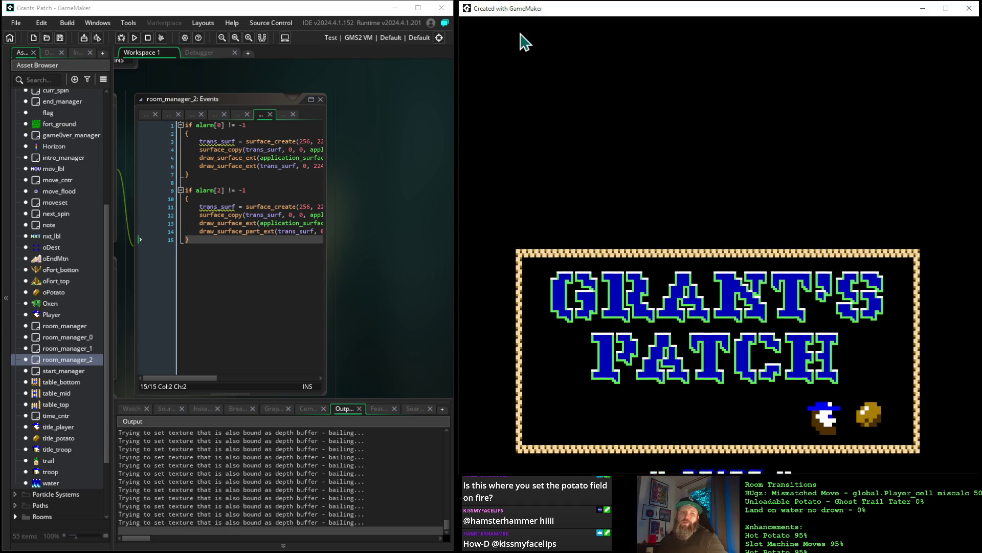